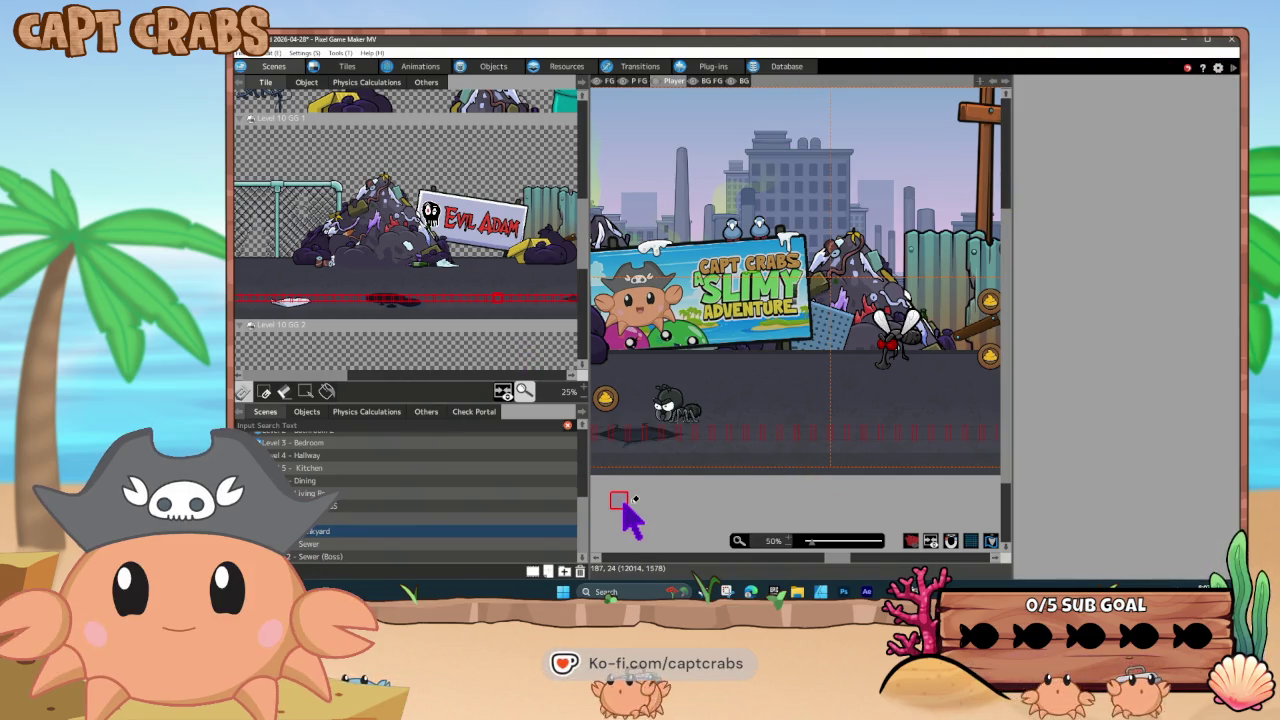
Open the FightTurd title screen scene from the top of the Scenes tree
scroll(383, 505, "up", 2)
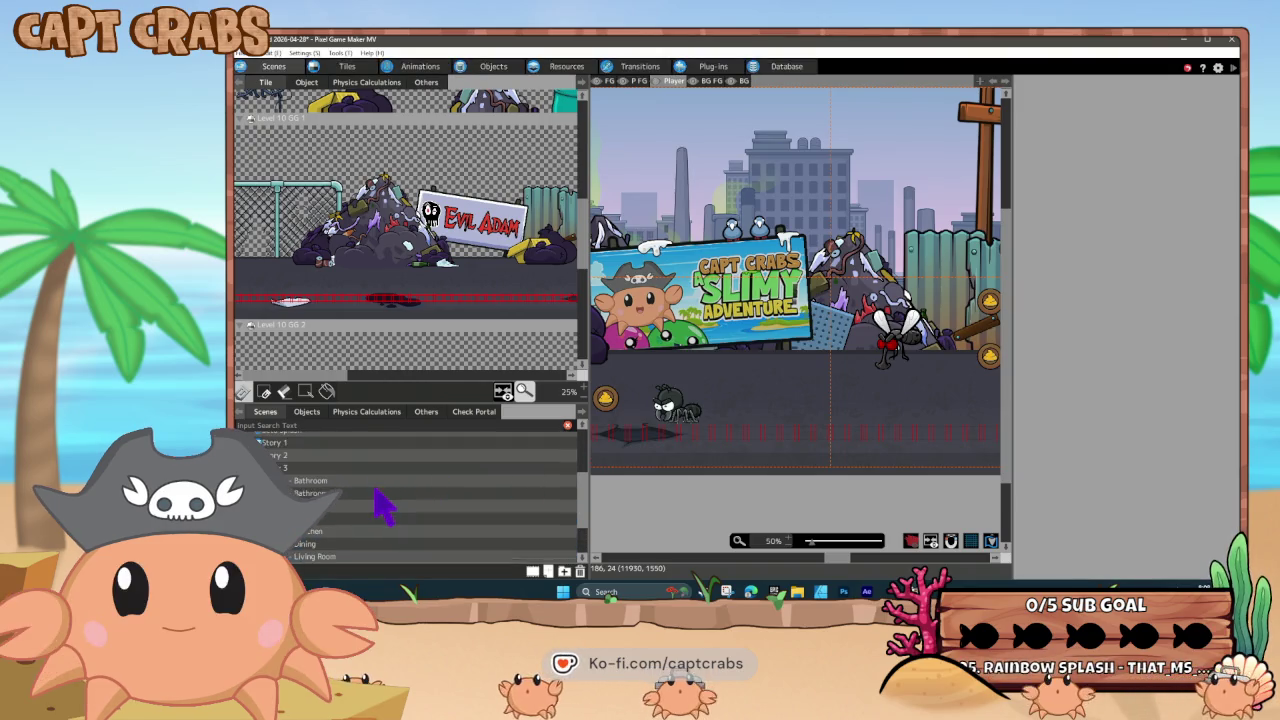
scroll(375, 503, "up", 3)
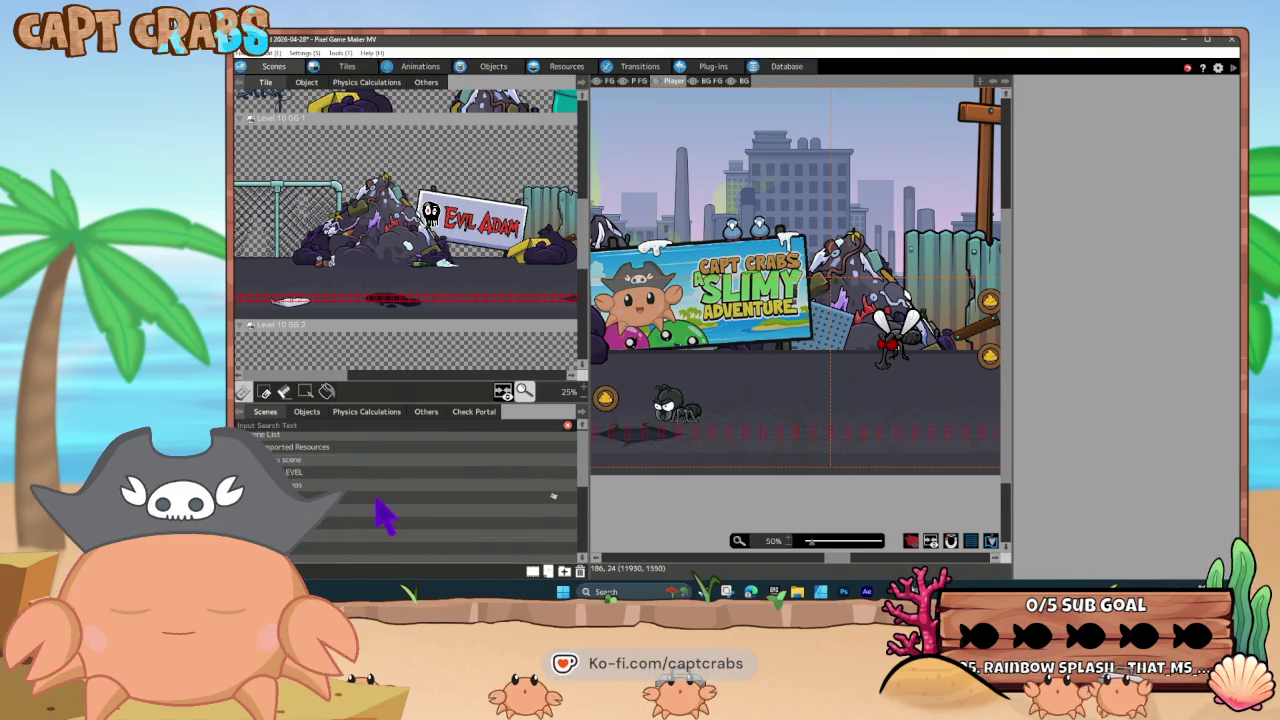
left_click(378, 497)
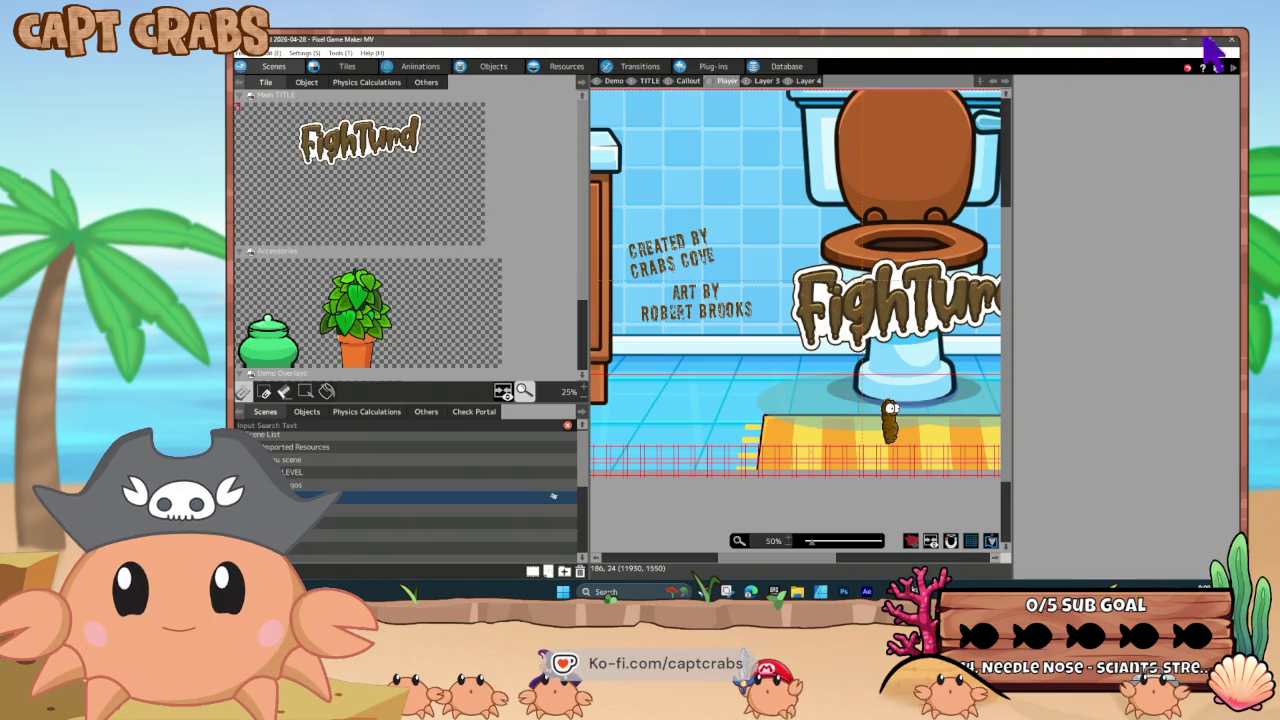
Close the editor, relaunch Pixel Game Maker MV and reopen FightTurd DEMO 2026-05-24
left_click(1234, 42)
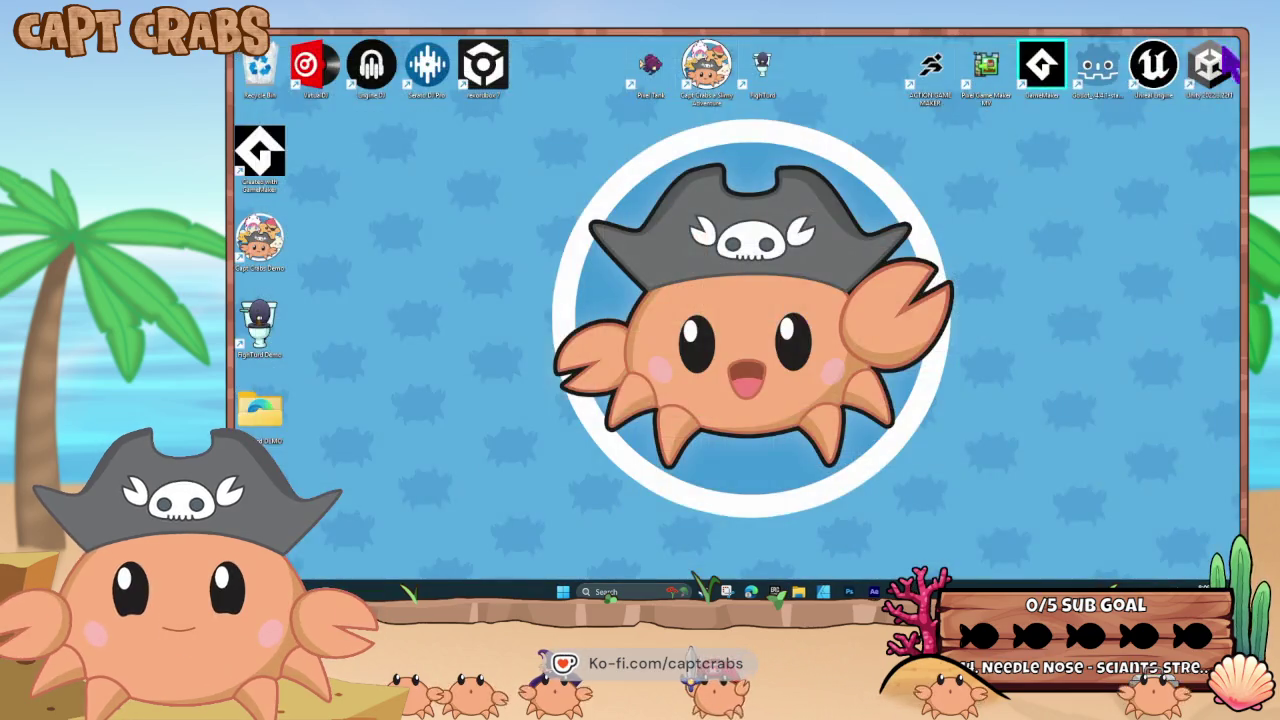
double_click(997, 91)
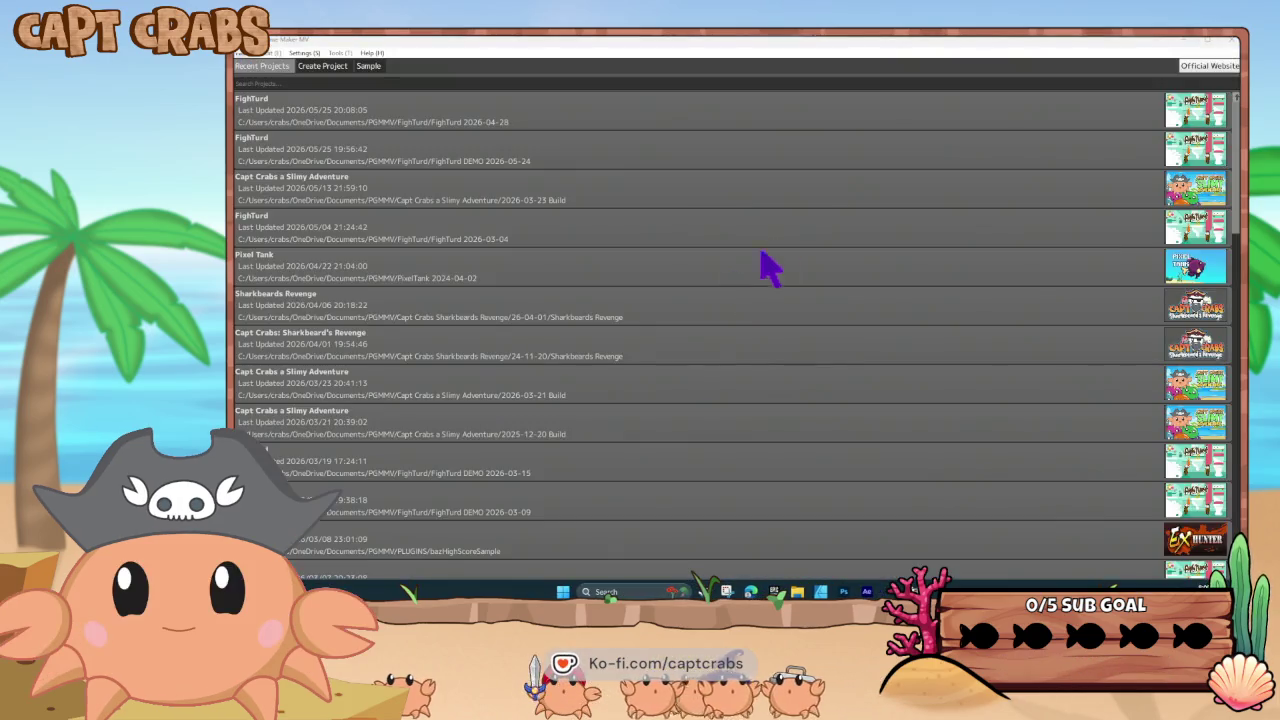
double_click(582, 156)
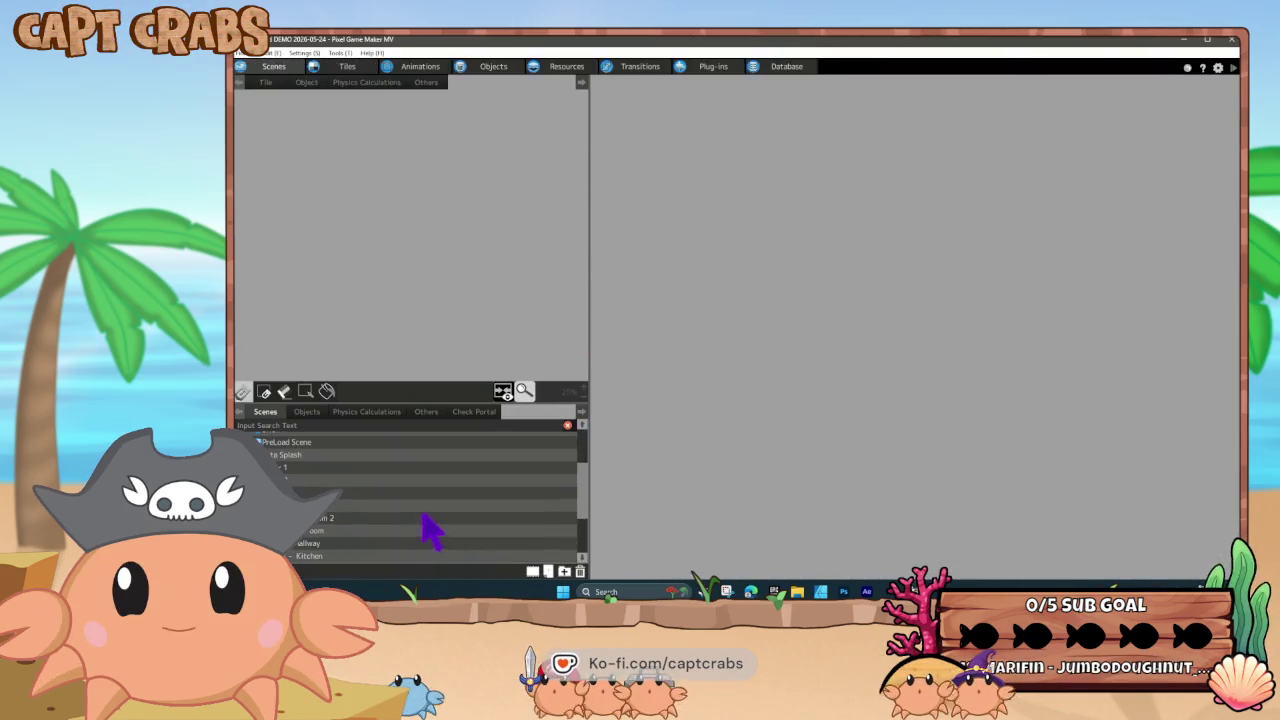
Open the Junkyard level scene and adjust the canvas view
scroll(430, 530, "up", 1)
scroll(400, 490, "down", 2)
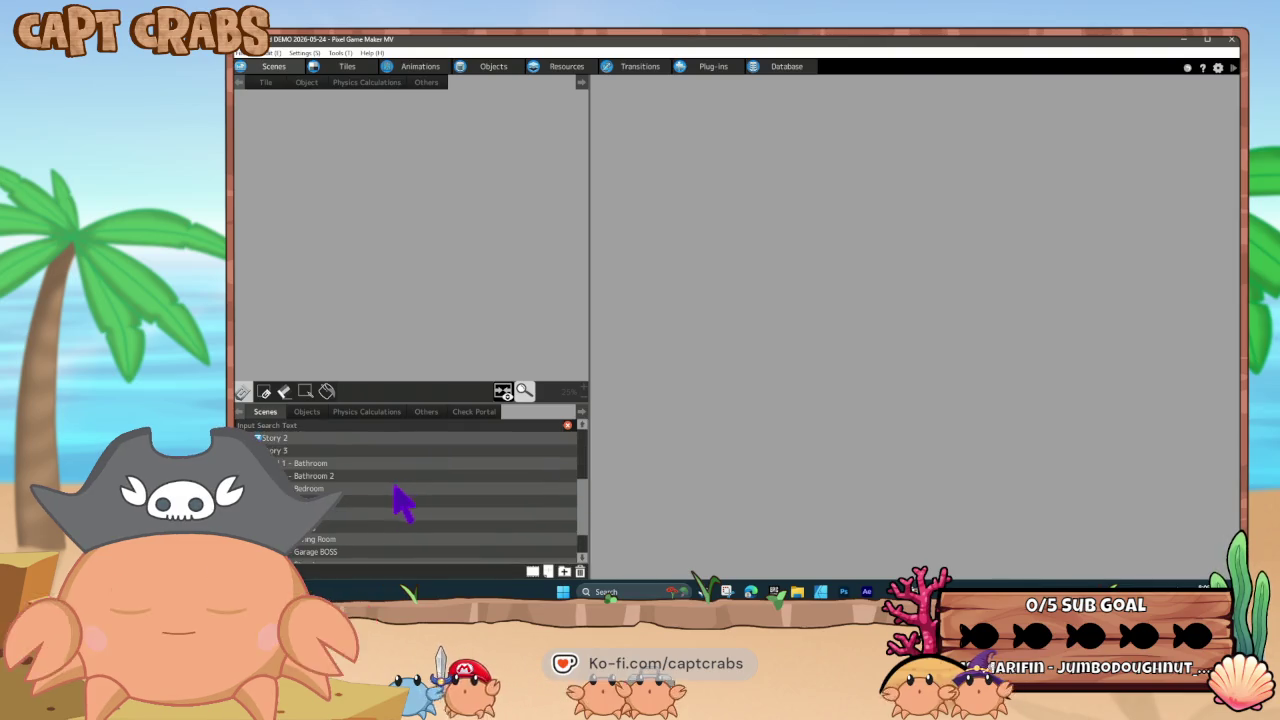
scroll(340, 550, "down", 1)
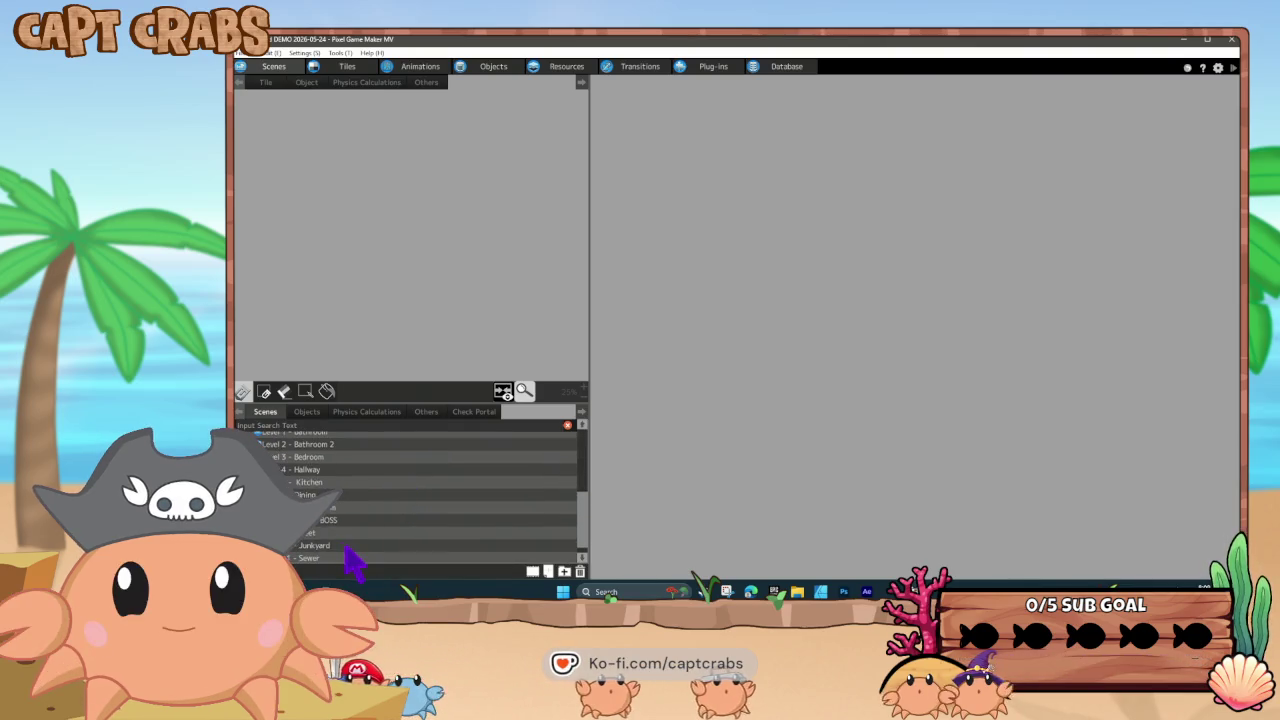
left_click(348, 545)
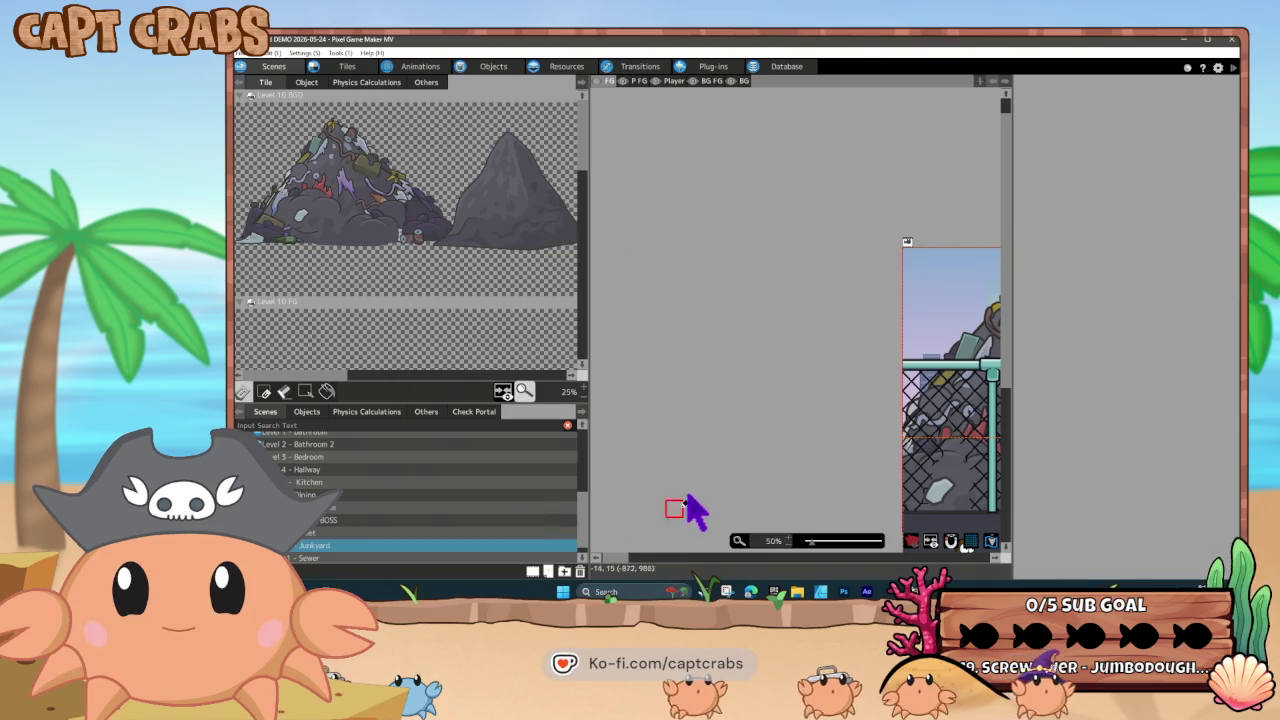
scroll(694, 523, "down", 3)
left_click_drag(633, 564, 843, 563)
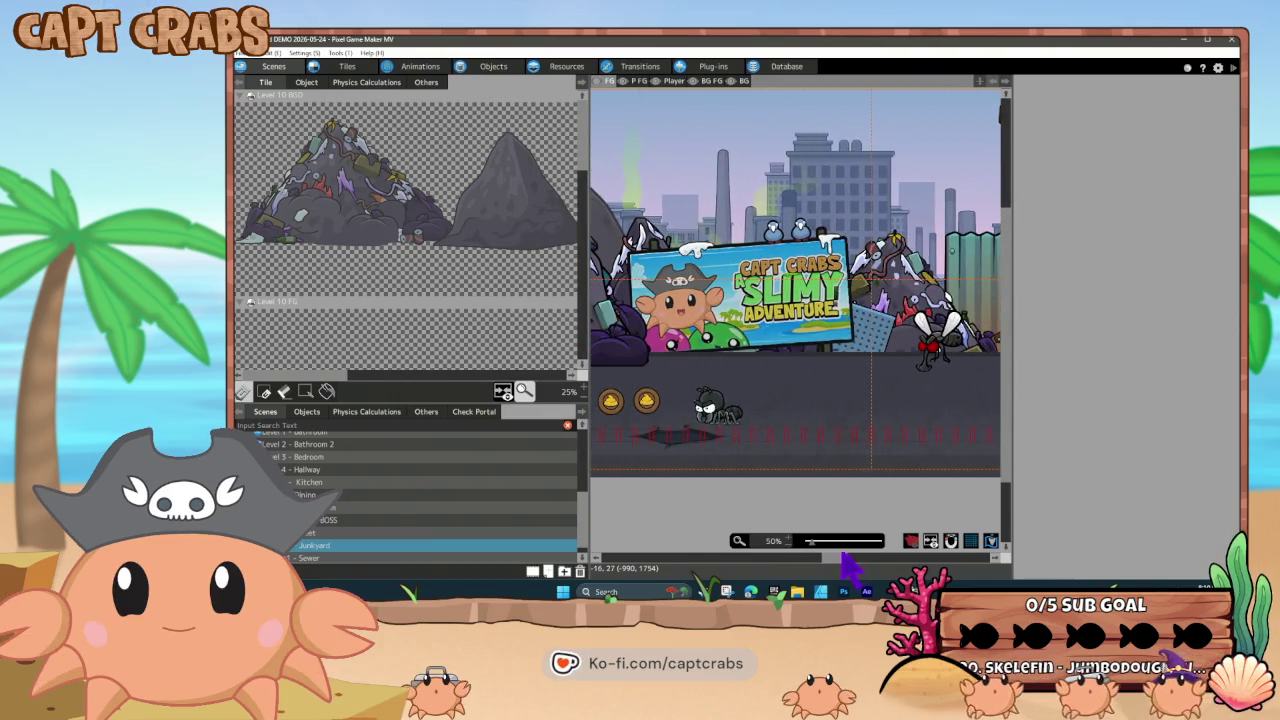
left_click(600, 87)
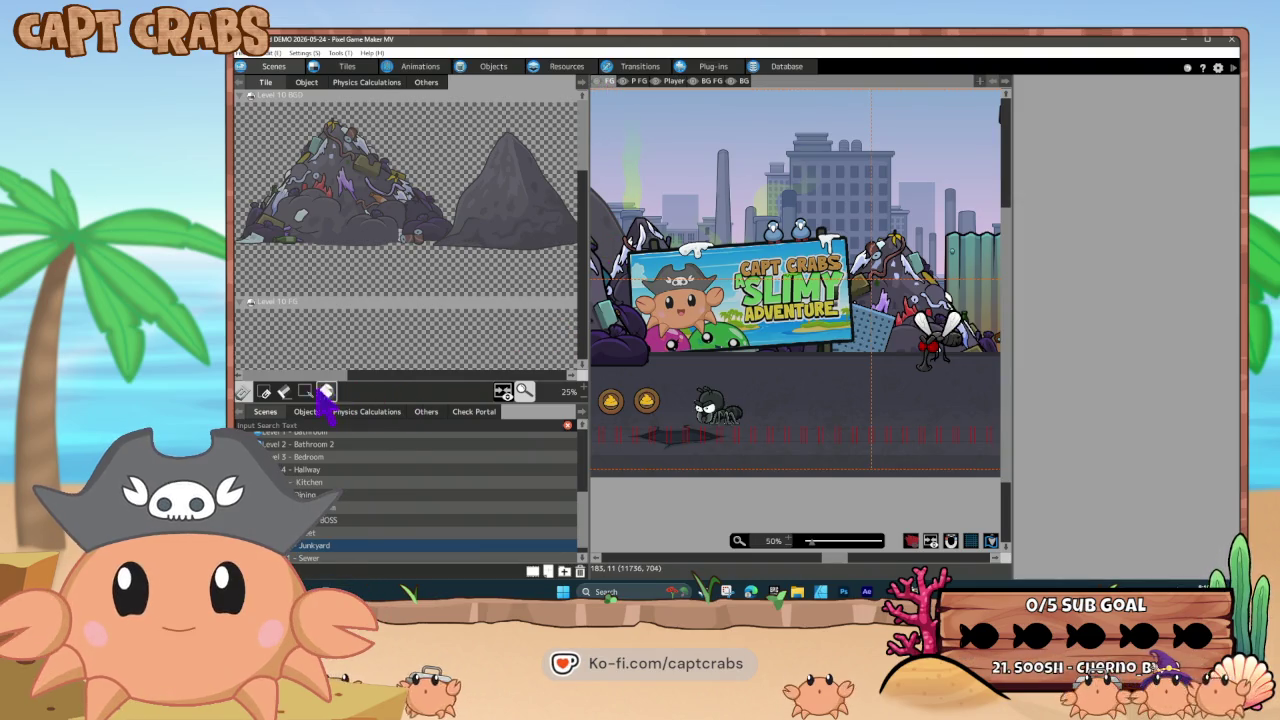
Paint a junkyard tile on the Player layer, then minimize the editor
left_click(293, 389)
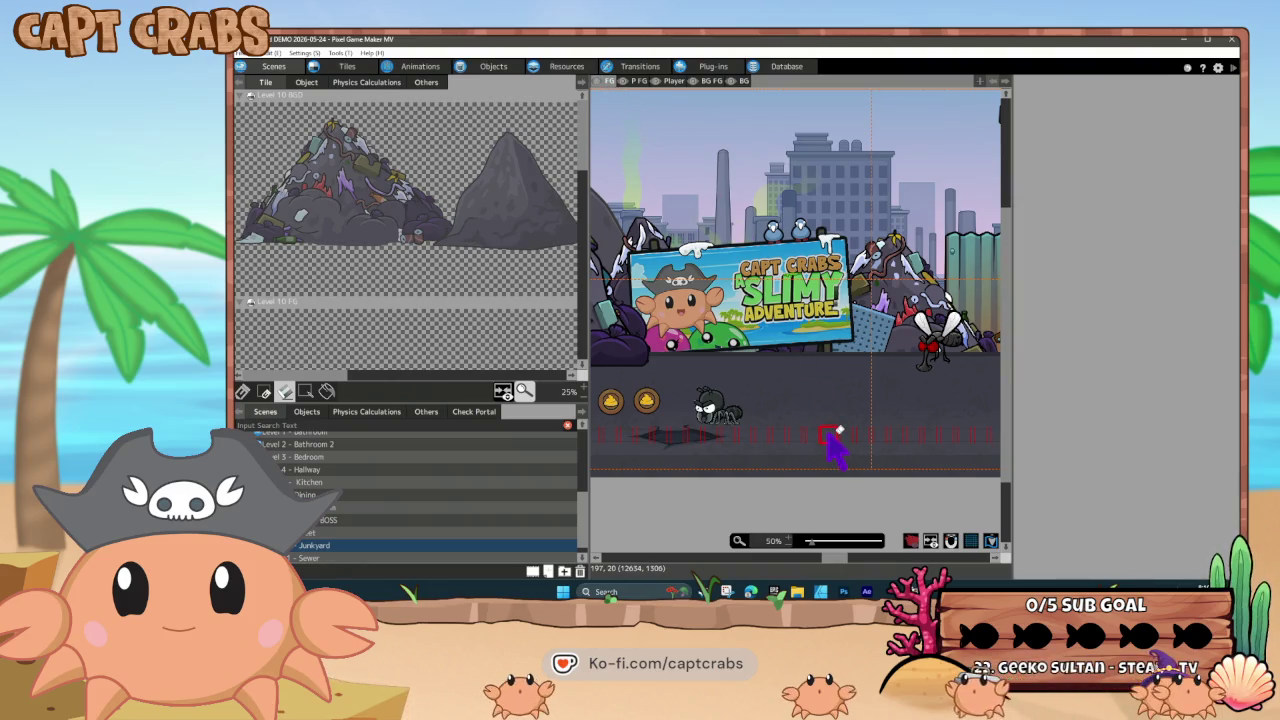
left_click(674, 83)
scroll(400, 286, "down", 3)
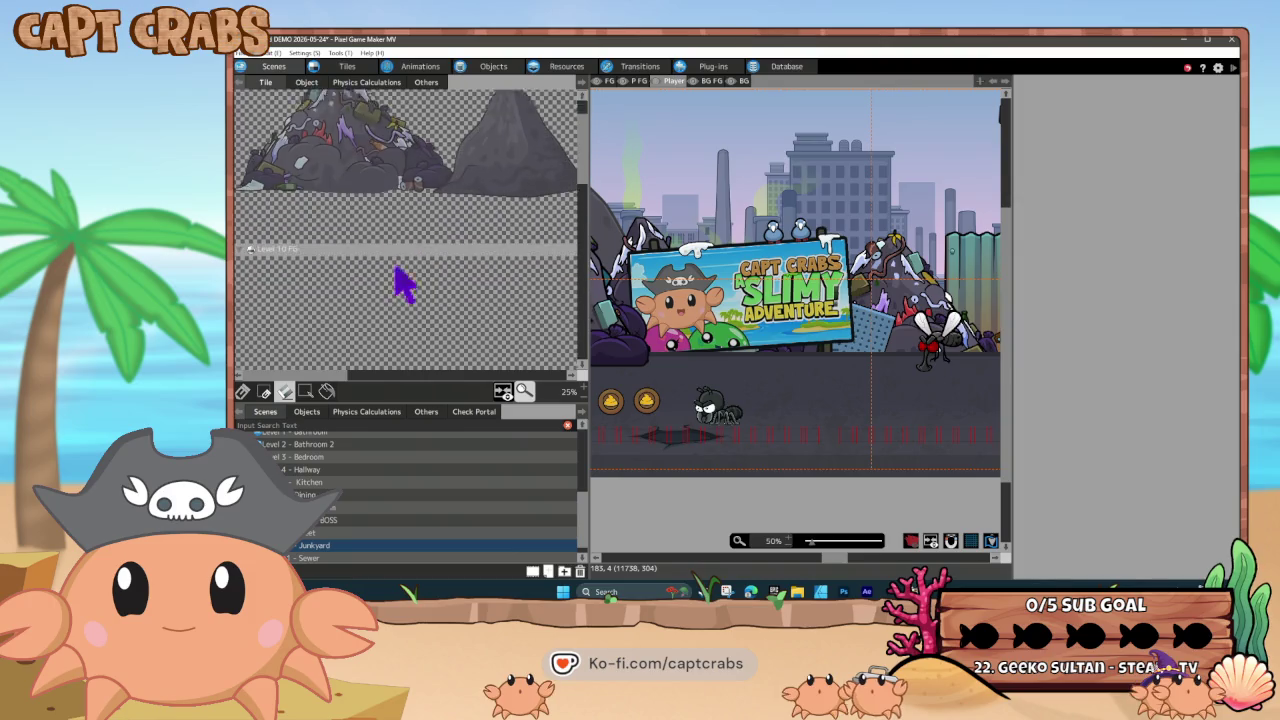
scroll(395, 285, "down", 5)
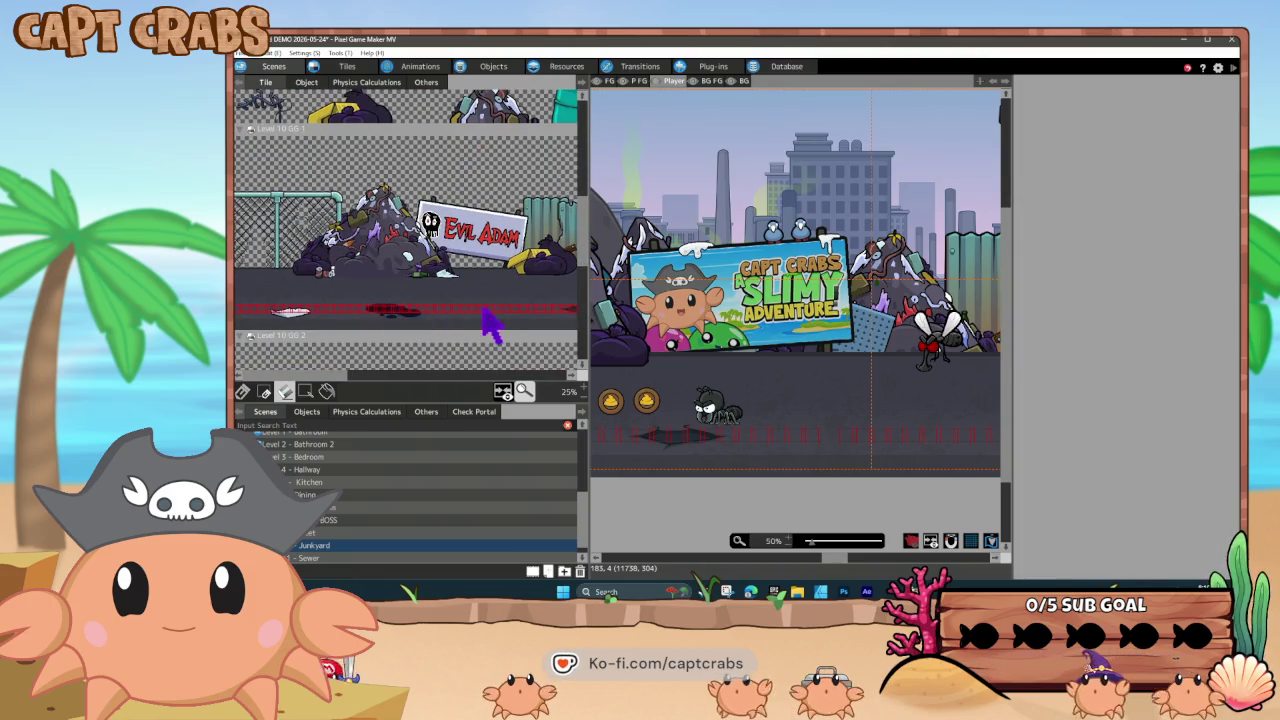
left_click(497, 308)
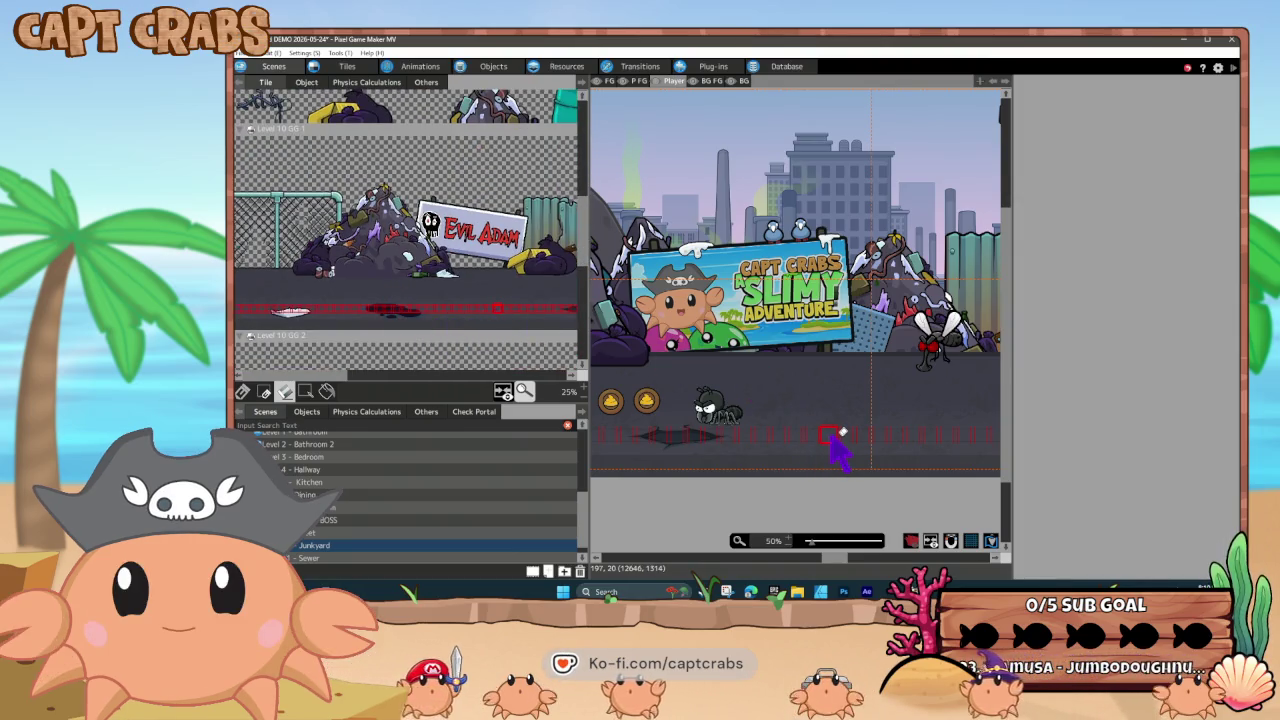
left_click(243, 392)
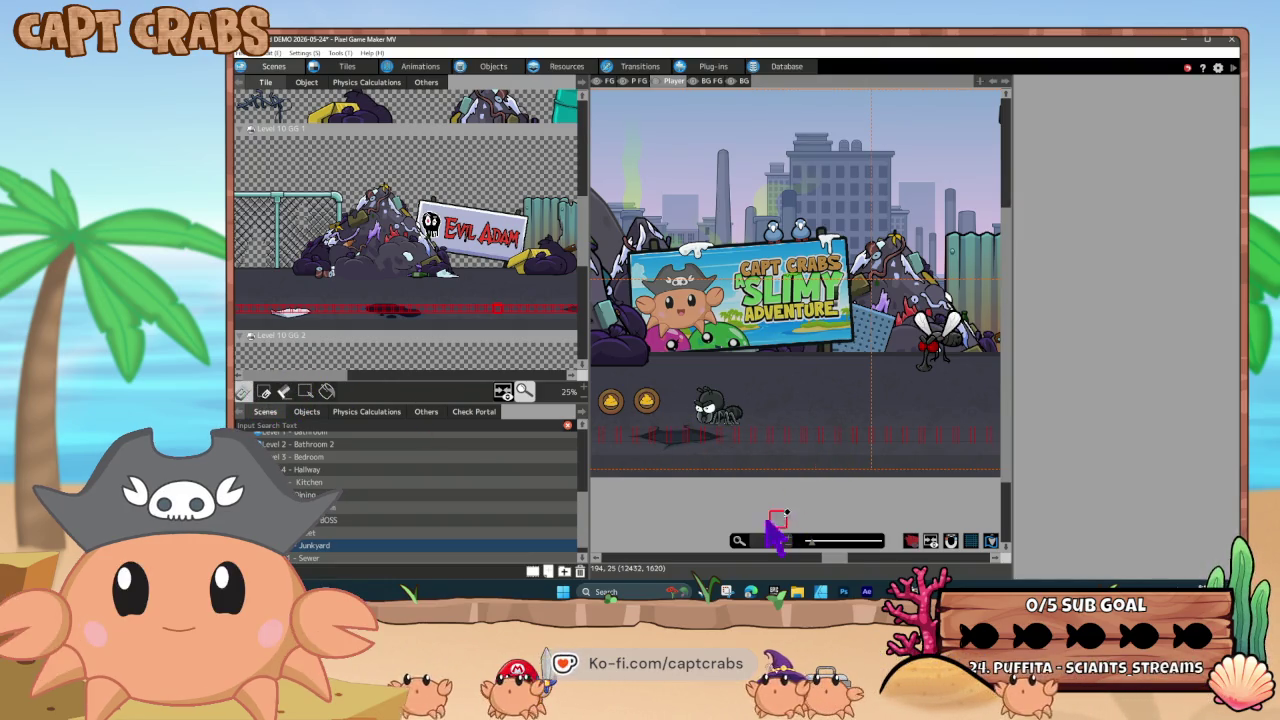
left_click(711, 451)
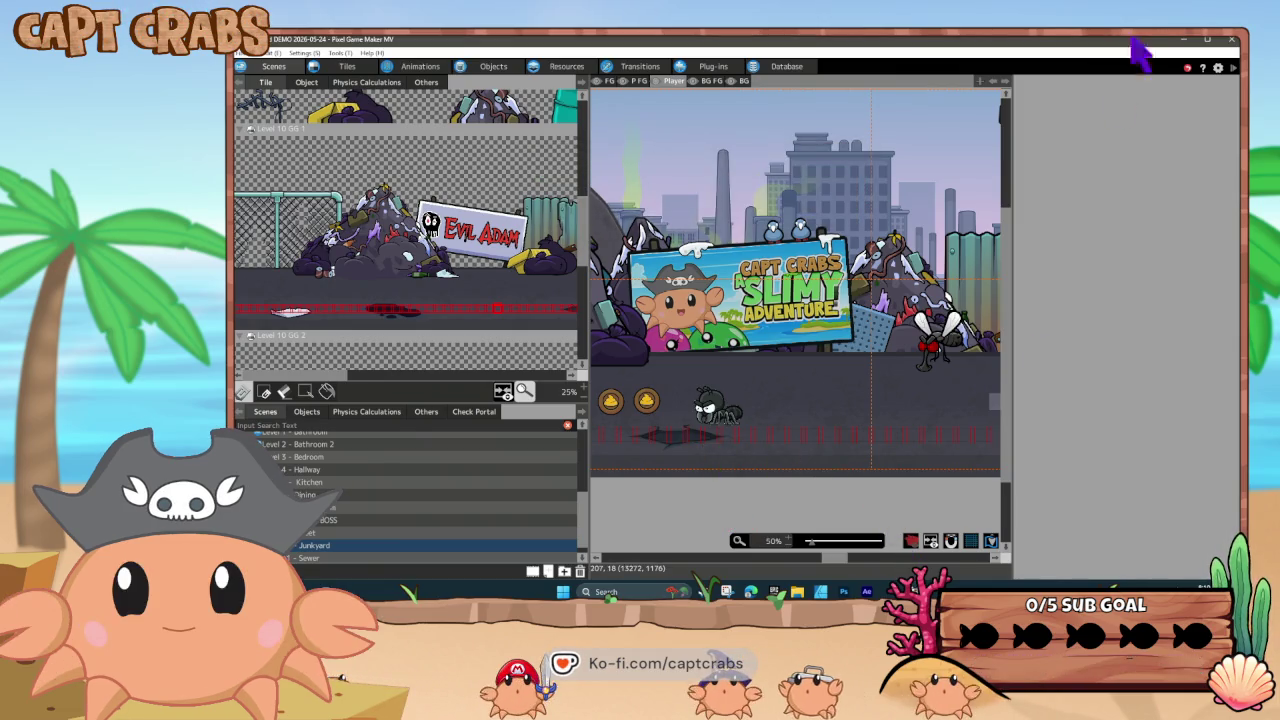
left_click(1183, 40)
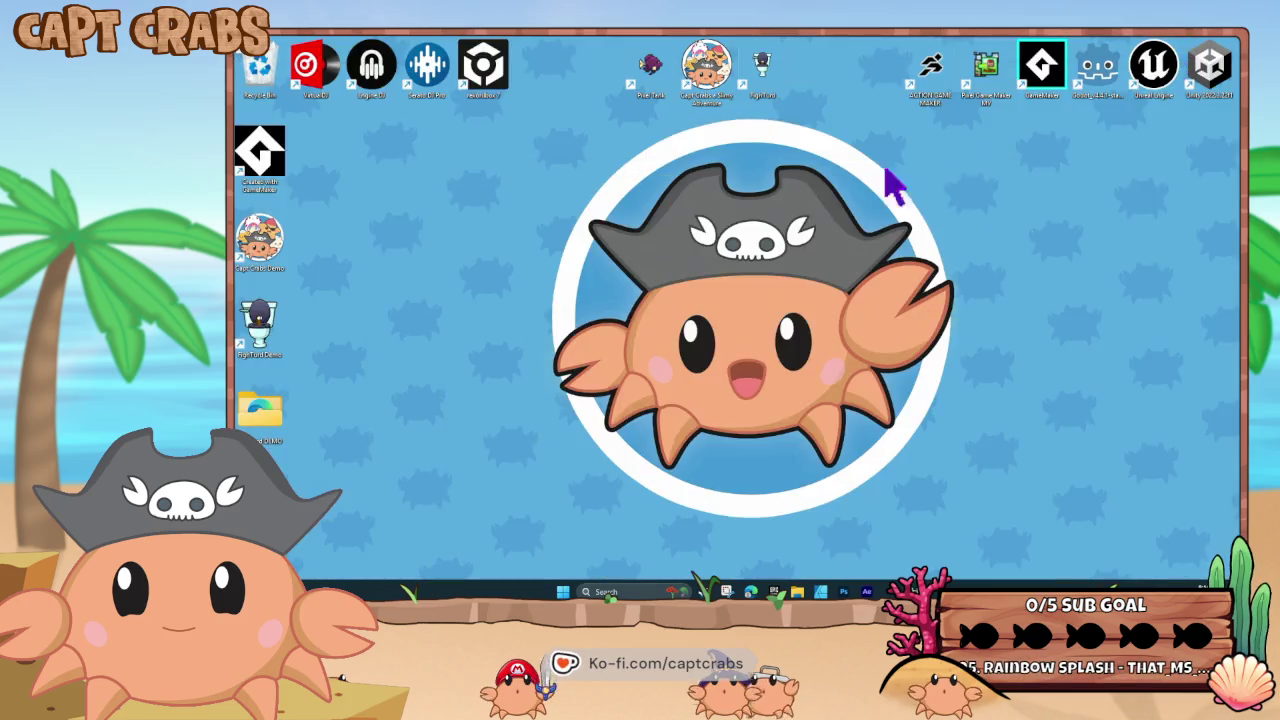
Delete all 23 old build files from the FighTurd DEMO folder and return to the editor
double_click(276, 418)
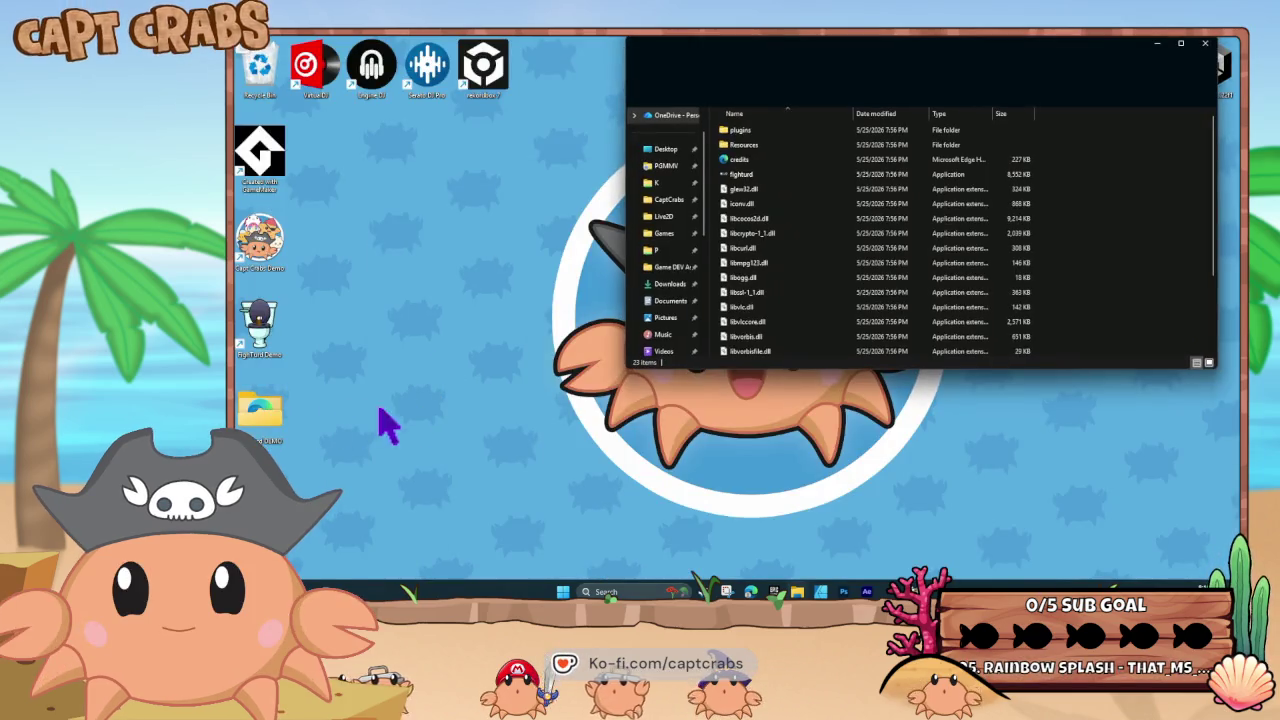
left_click(772, 292)
key("ctrl+a")
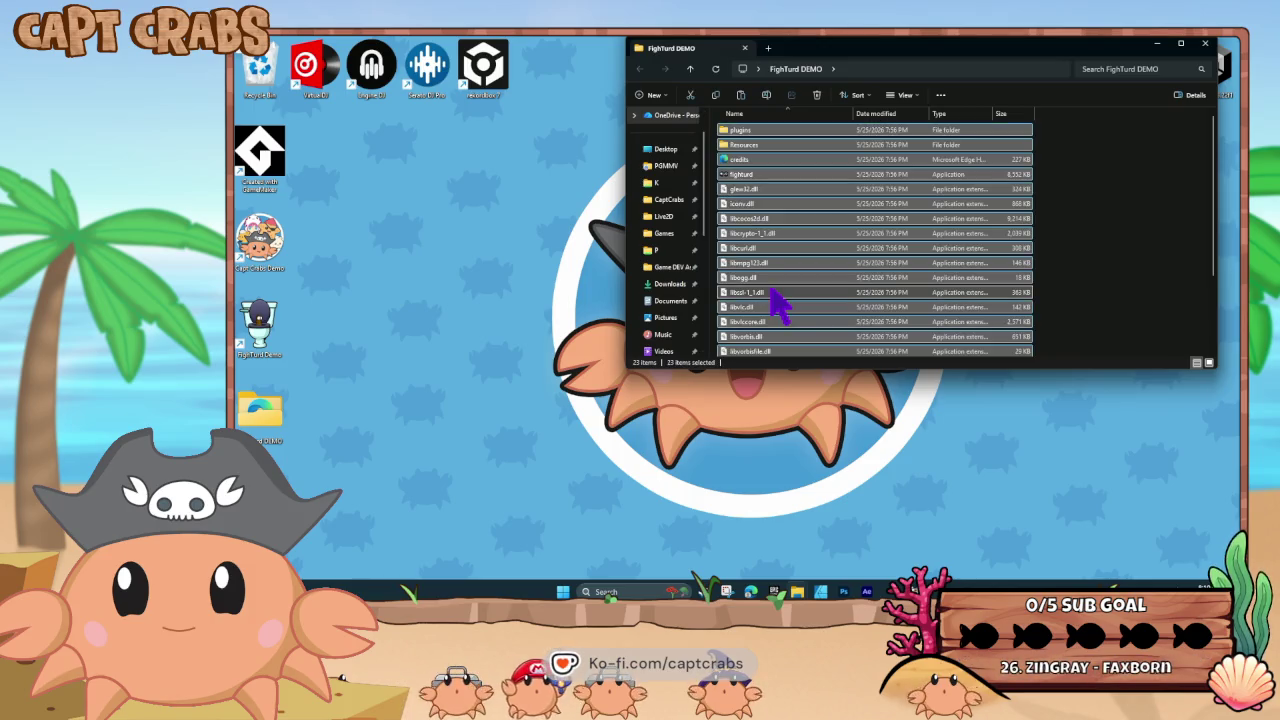
key("Delete")
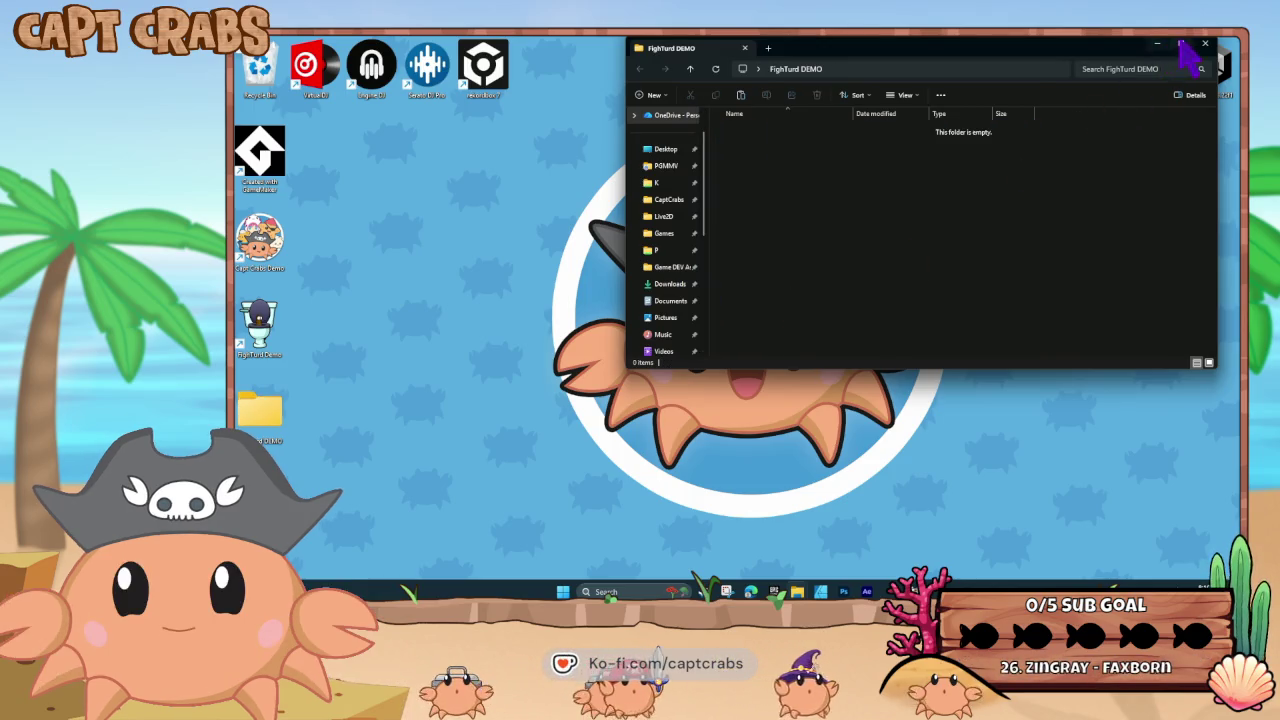
left_click(1203, 44)
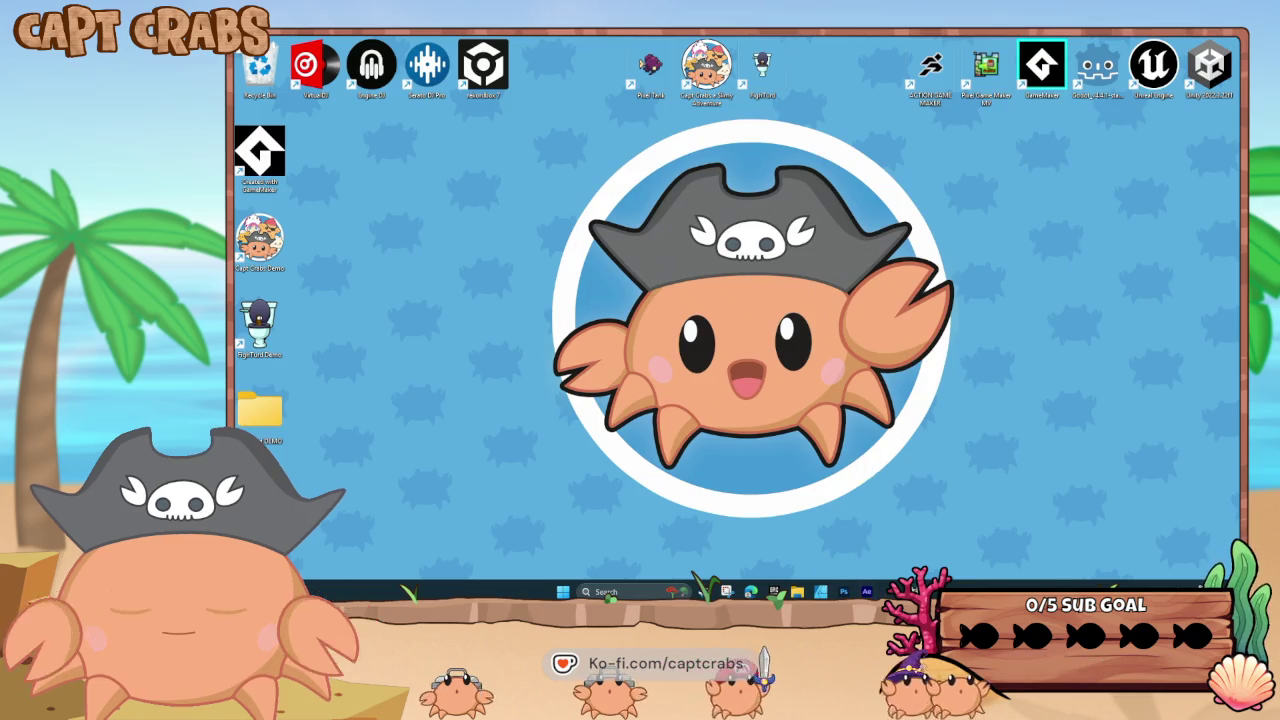
key("alt+Tab")
With the Logos scene selected, run File > Build game... and confirm the successful build
scroll(370, 510, "up", 5)
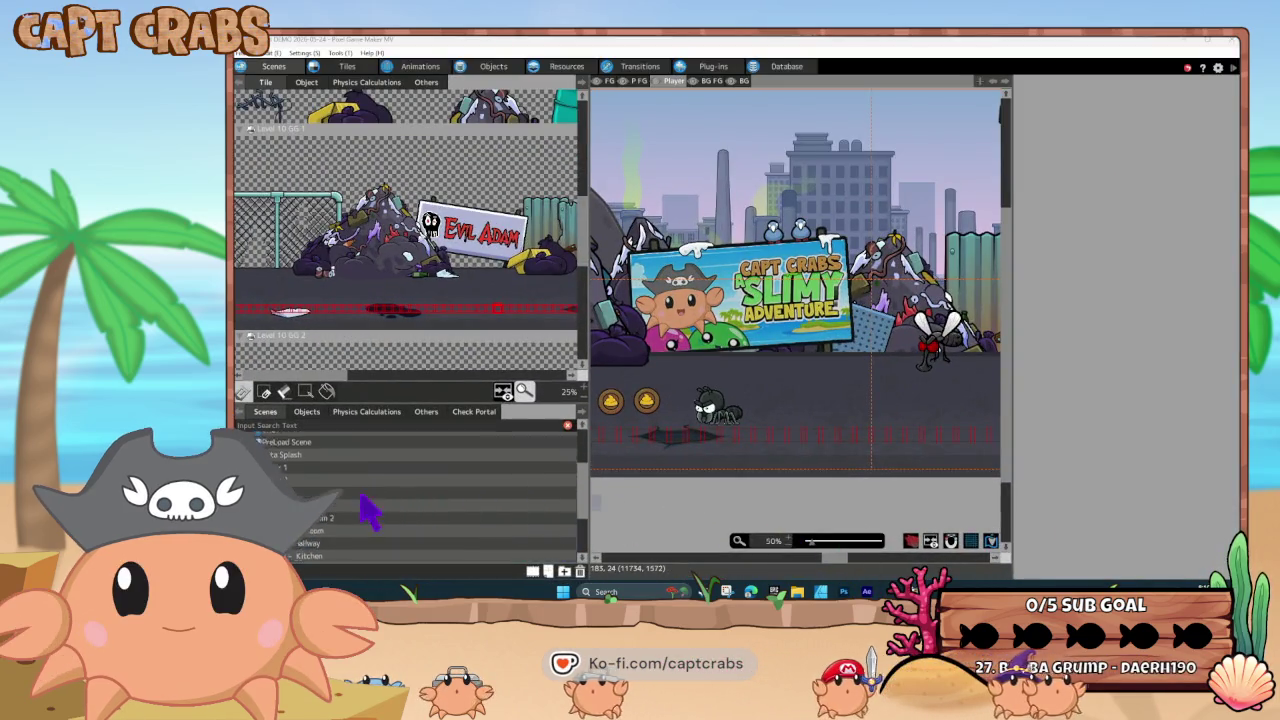
left_click(392, 467)
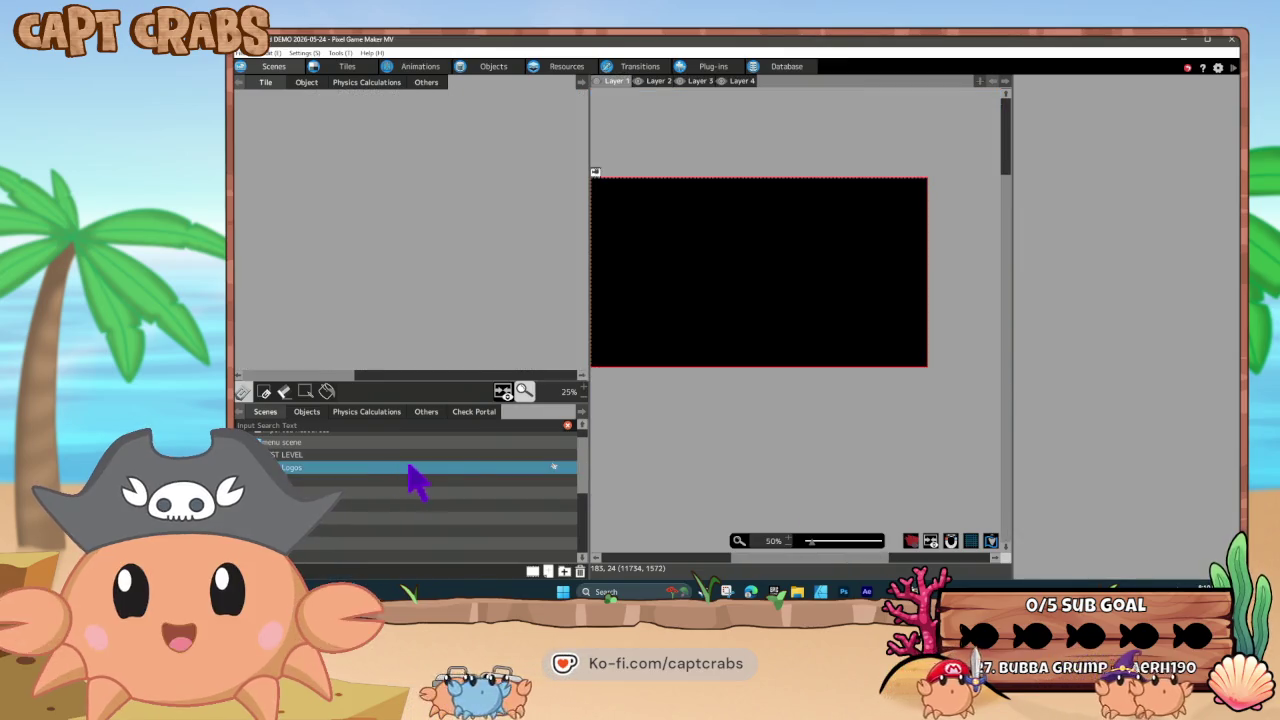
left_click(258, 52)
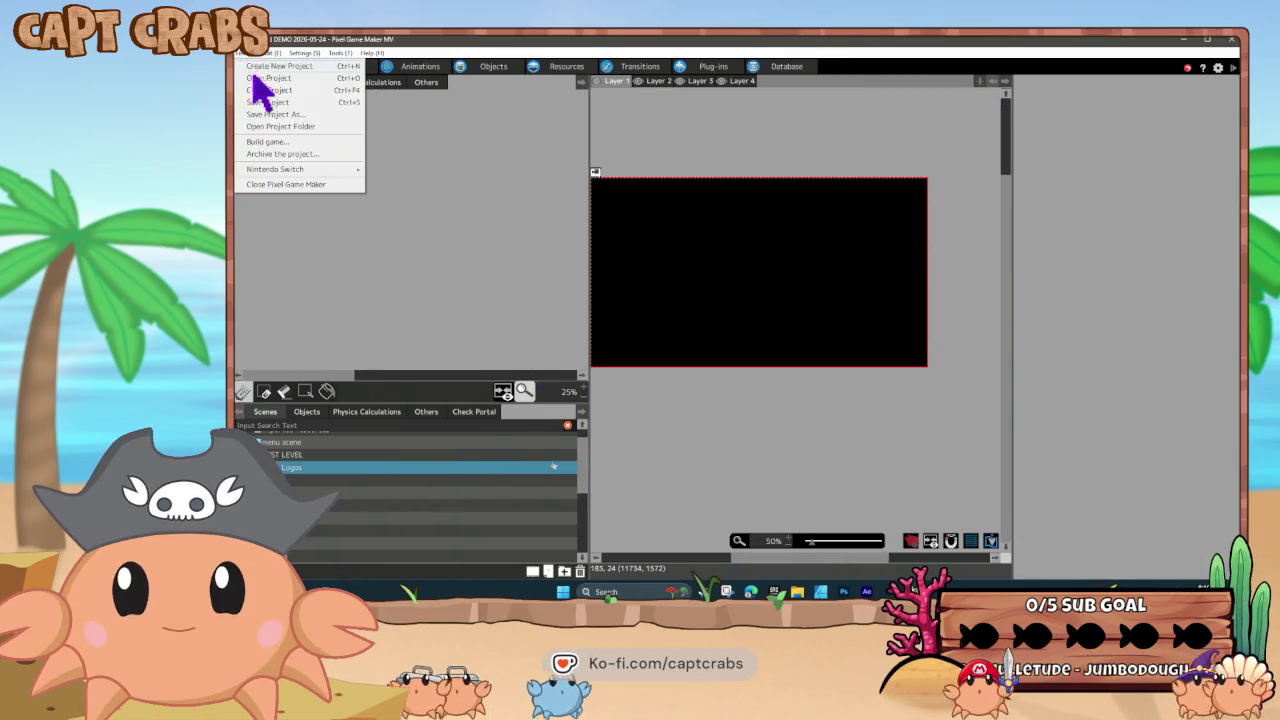
left_click(284, 143)
left_click(911, 443)
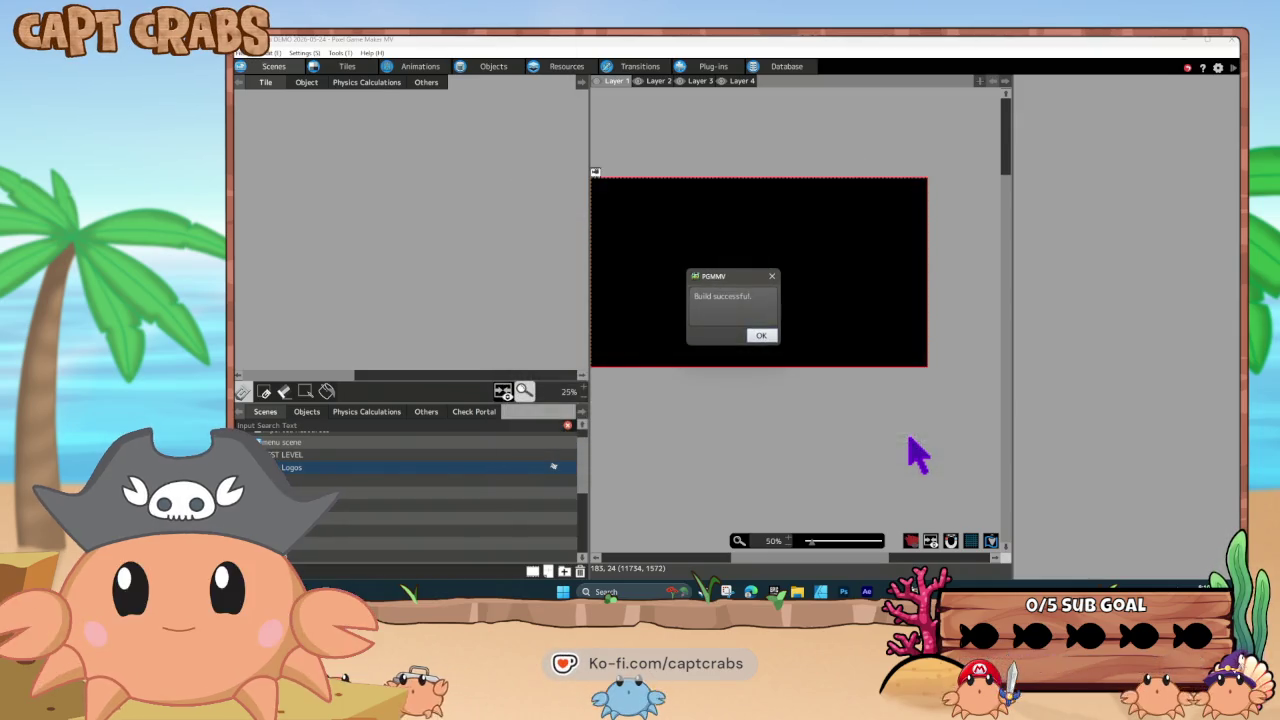
left_click(766, 336)
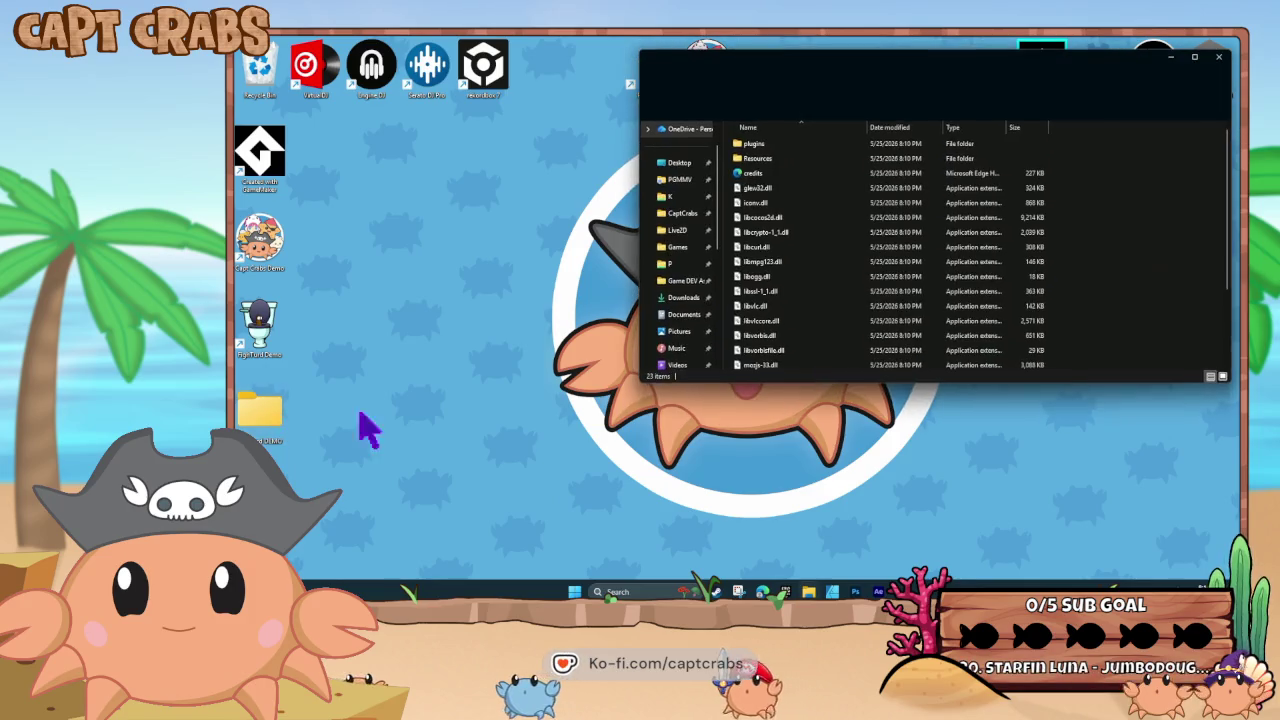
Rename the build's player.exe to fighturd and close the folder
scroll(765, 325, "down", 3)
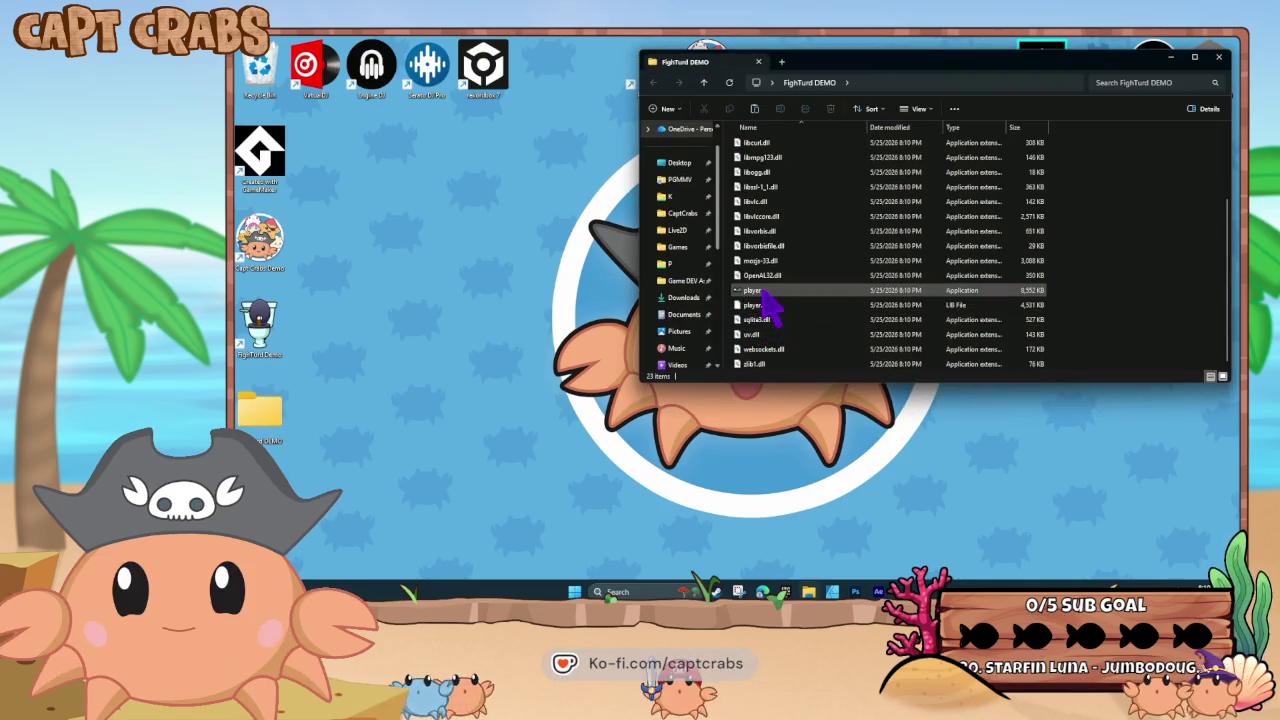
right_click(762, 293)
right_click(753, 292)
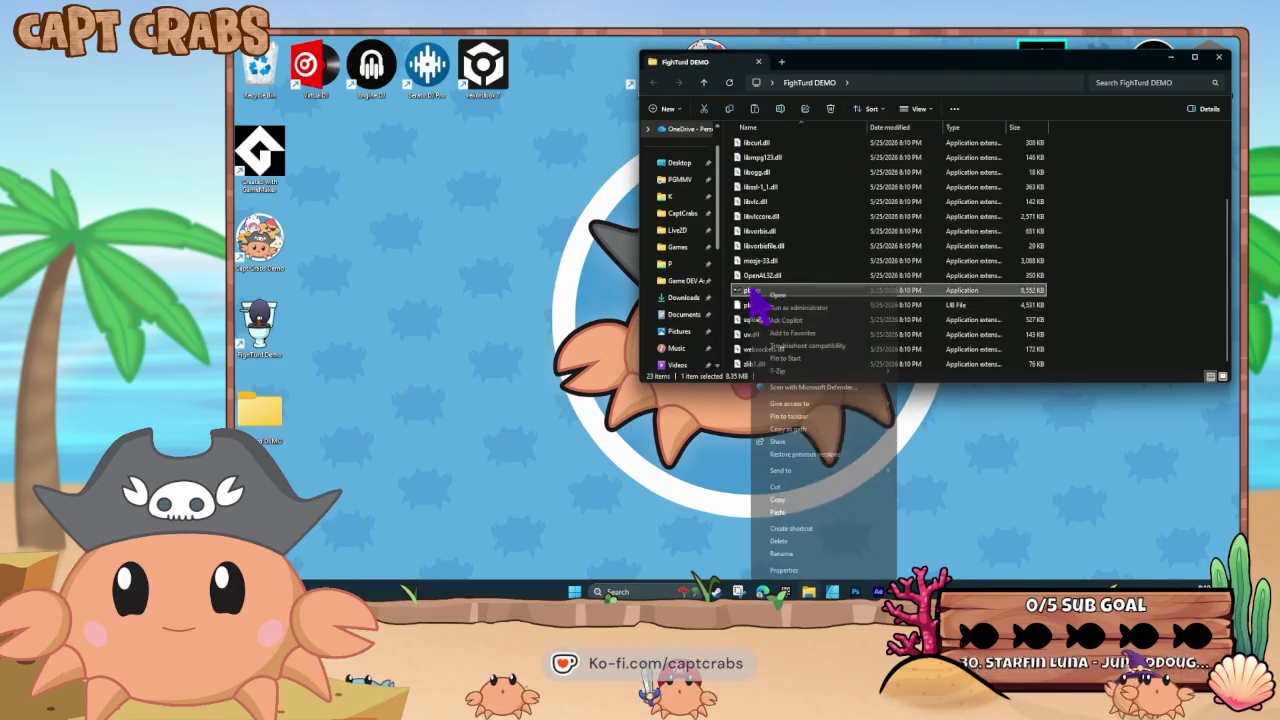
left_click(780, 553)
type("Fig")
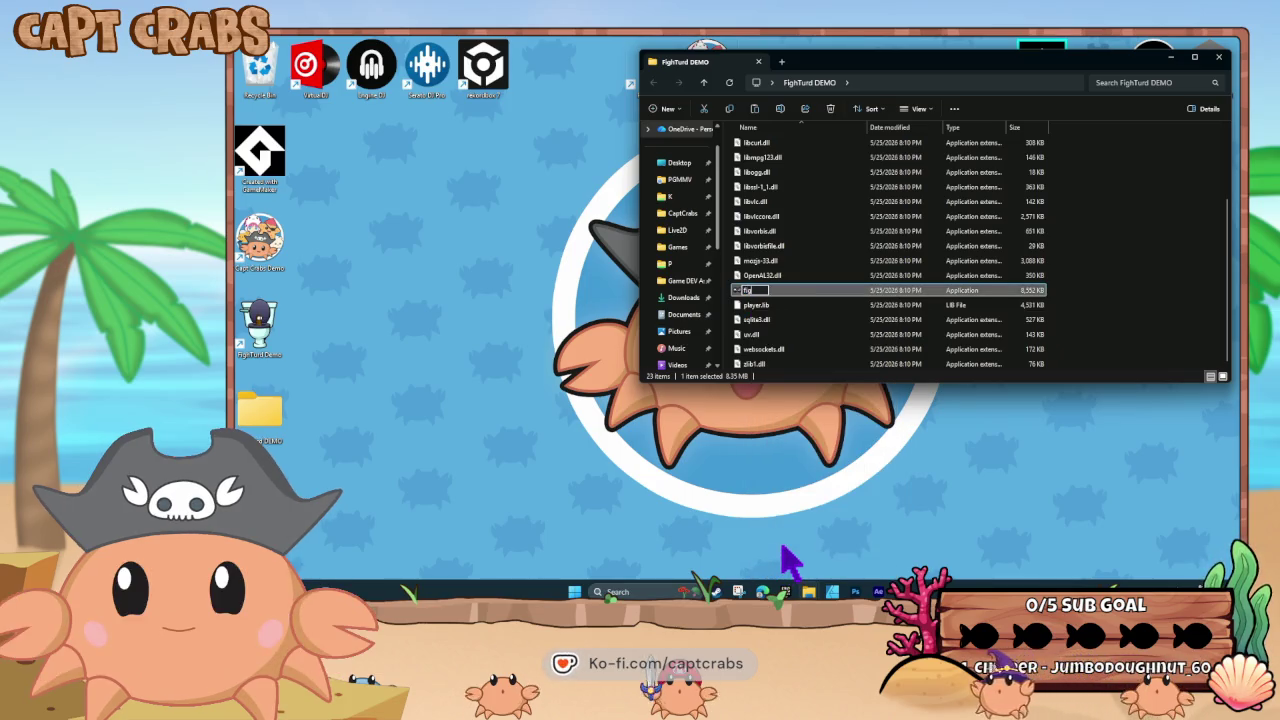
type("hturd")
key("Return")
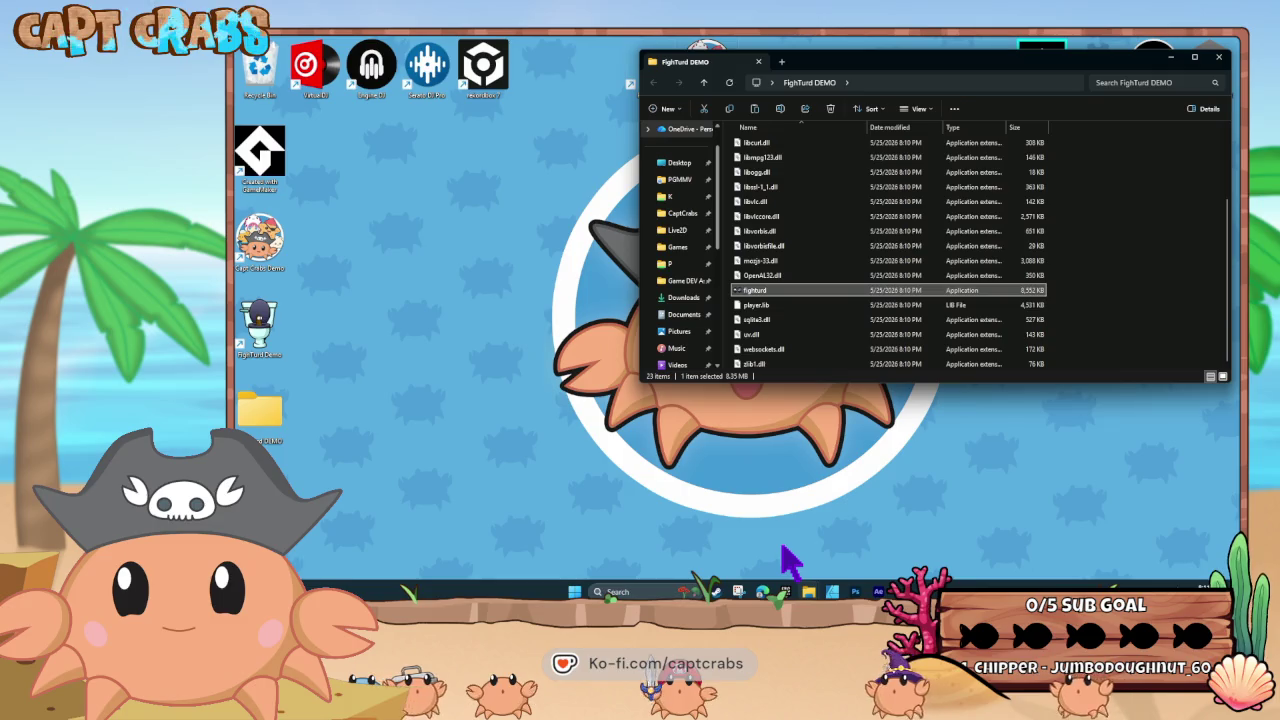
left_click(1219, 57)
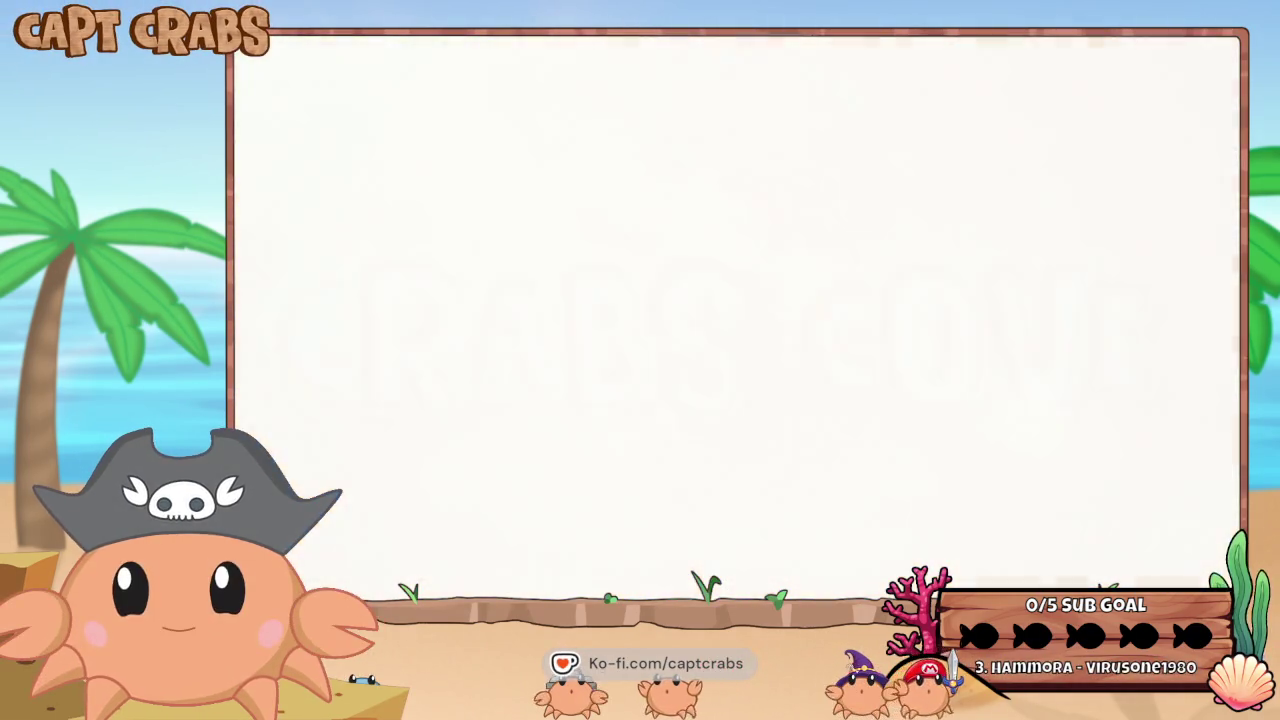
Test-run the FighTurd game and quit it via EXIT GAME in the pause menu
key("Escape")
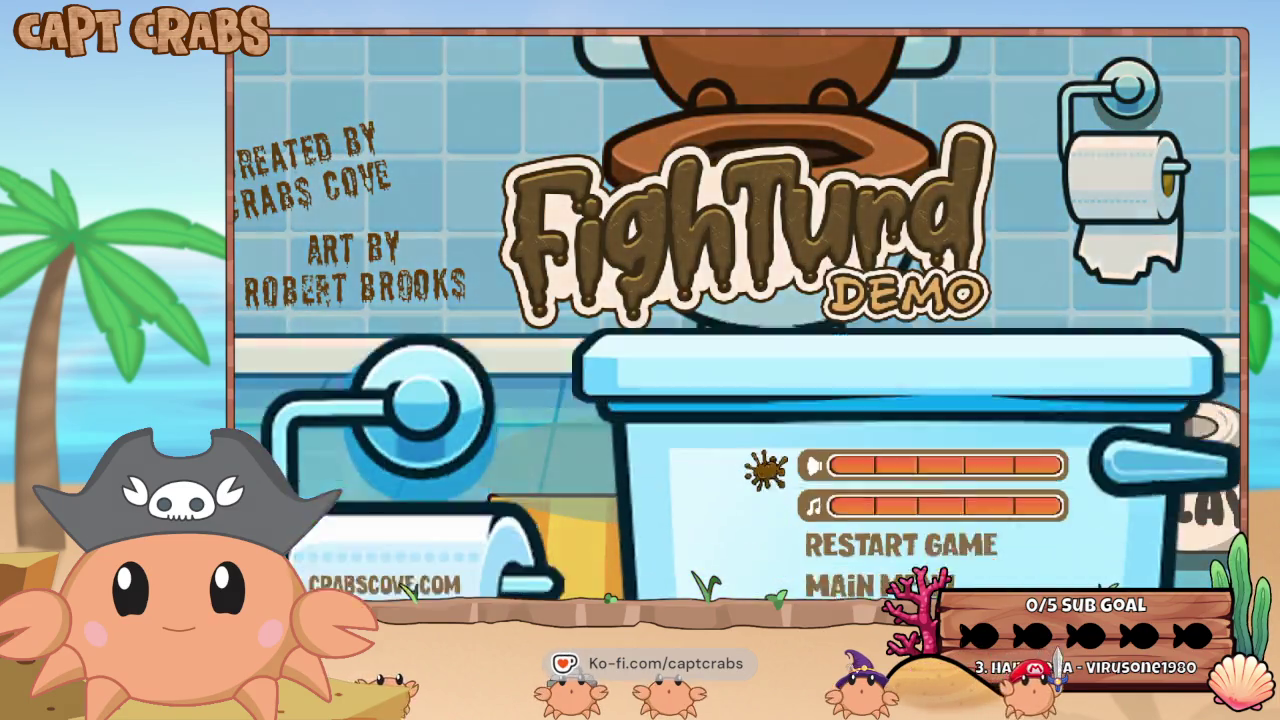
key("Down")
key("Down")
key("Down")
key("Return")
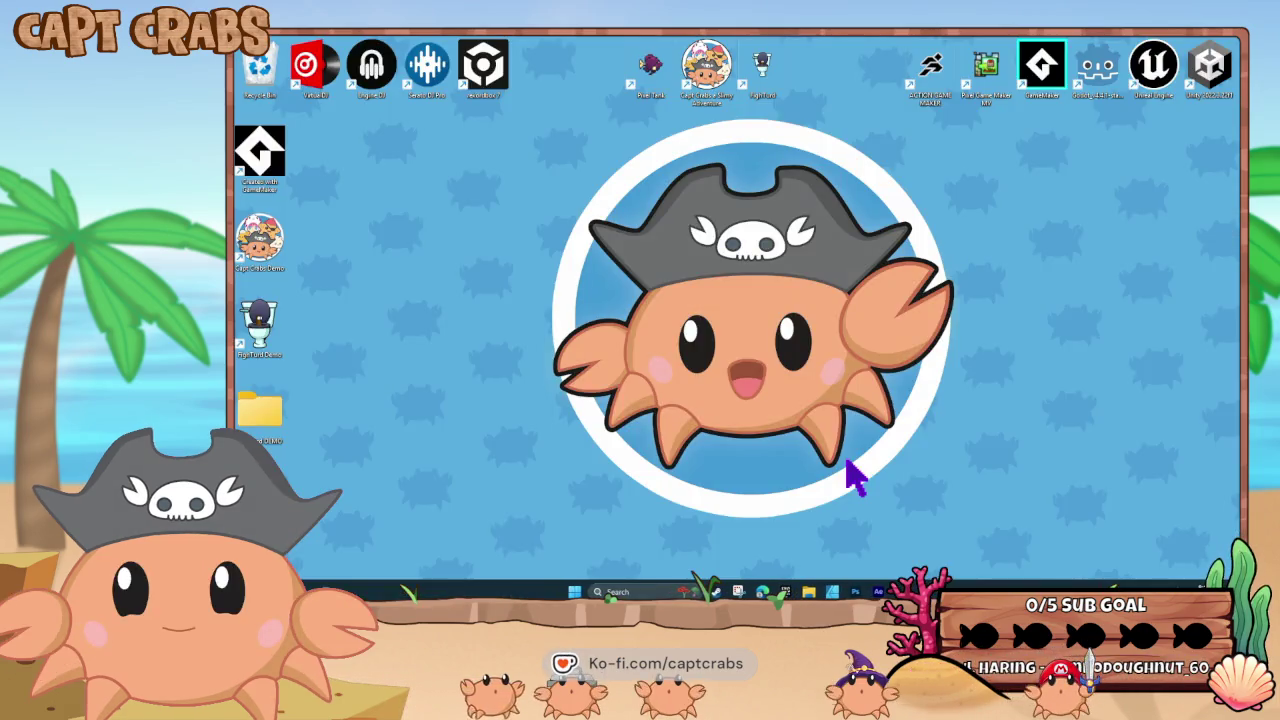
Paste the copied build into Documents, replacing existing files, and close the window
left_click(809, 591)
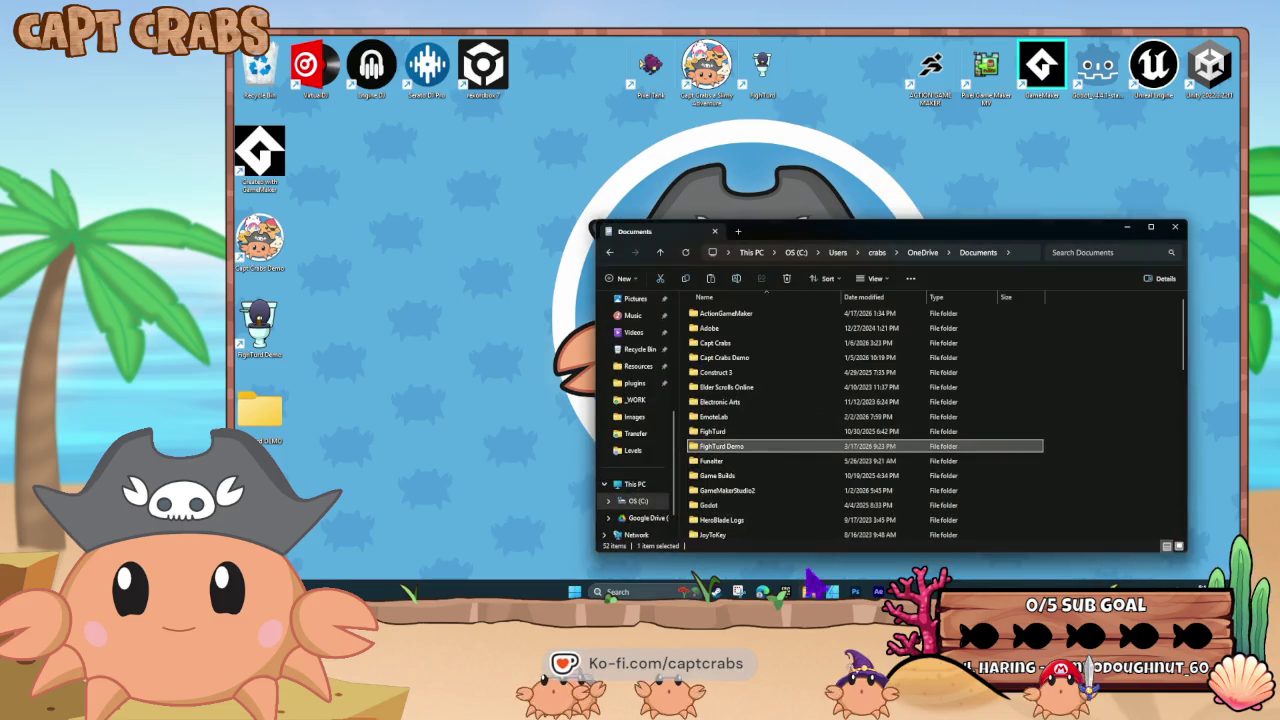
left_click(335, 422)
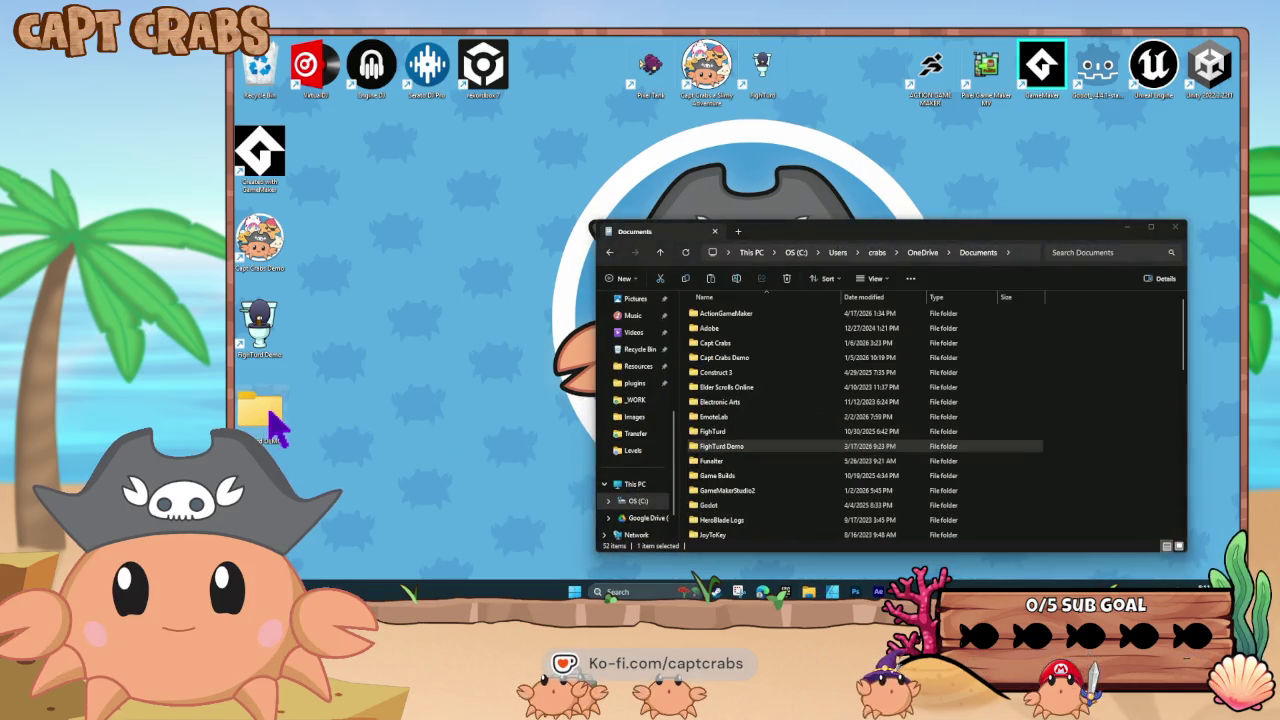
left_click(1096, 425)
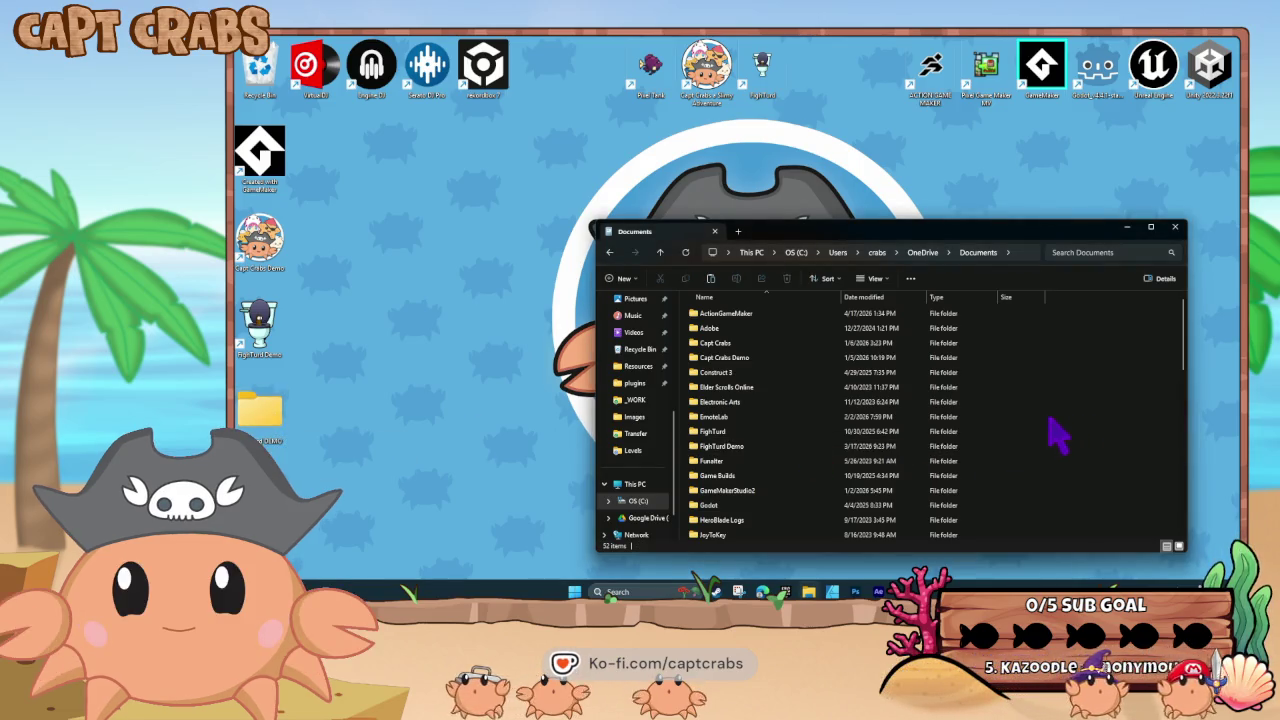
key("ctrl+v")
left_click(722, 244)
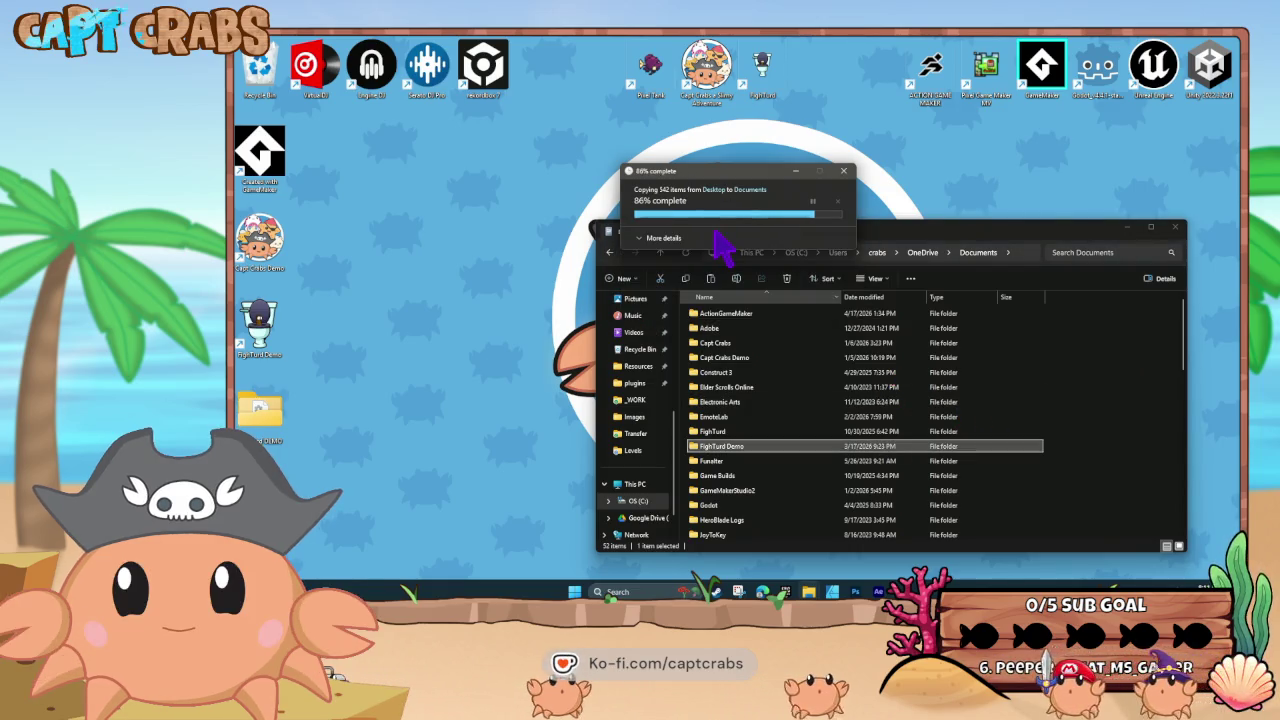
left_click(1175, 227)
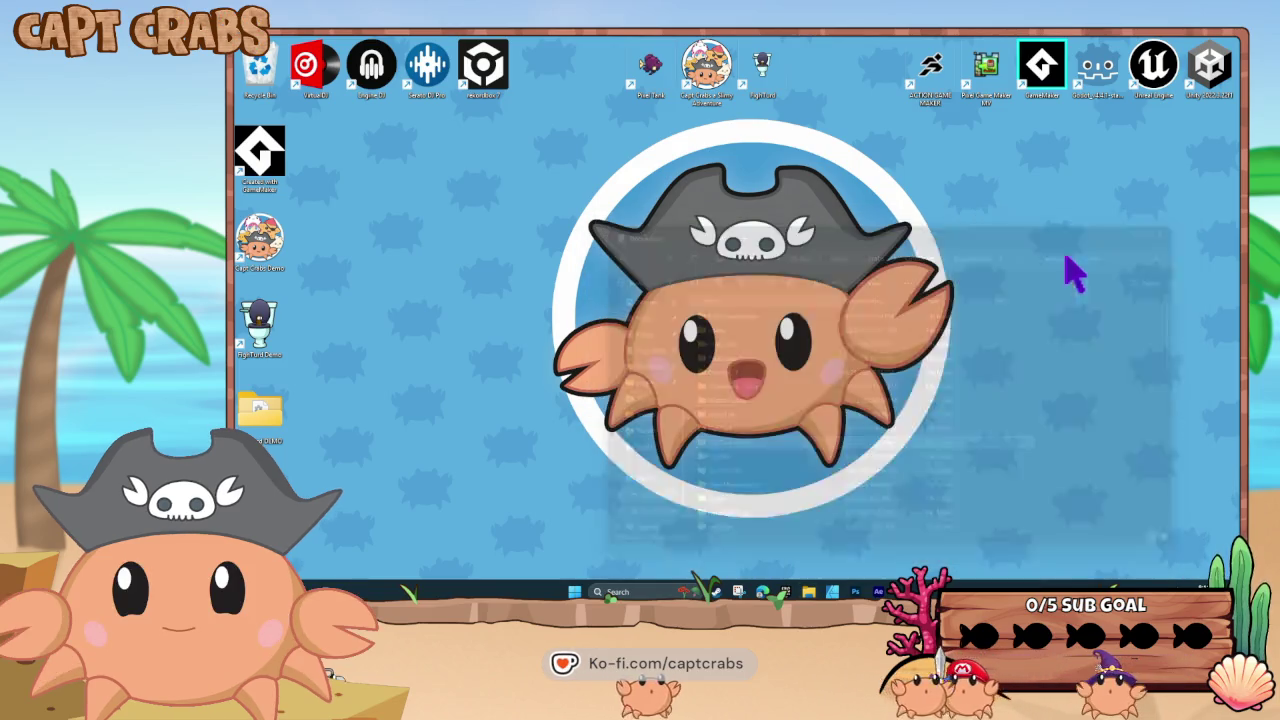
Open the desktop FighTurd DEMO folder and select all its build files
double_click(262, 420)
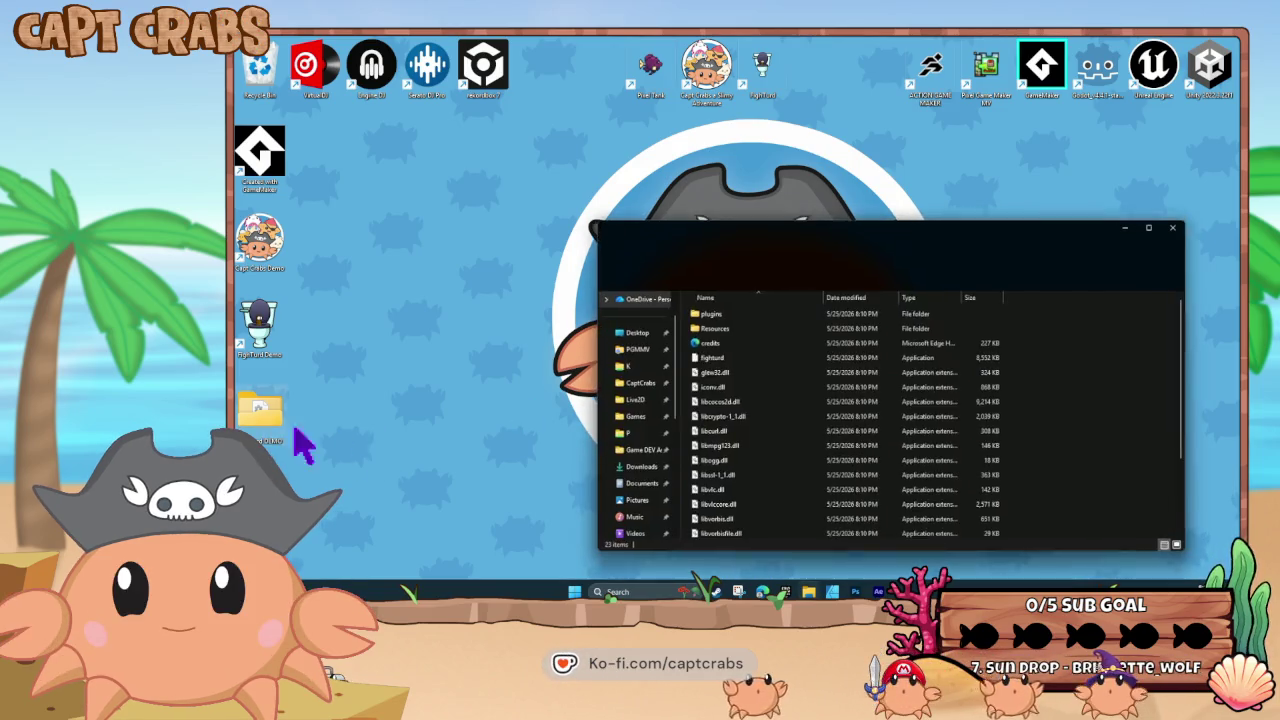
scroll(737, 470, "up", 1)
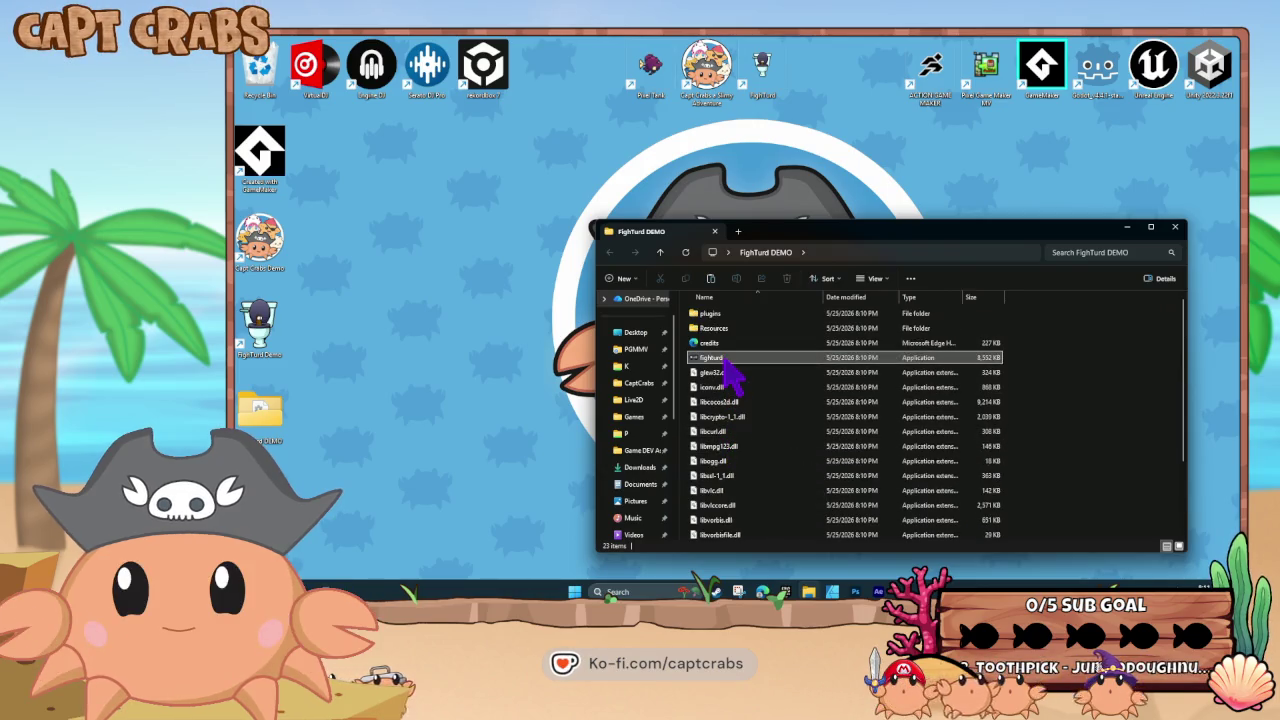
key("ctrl+a")
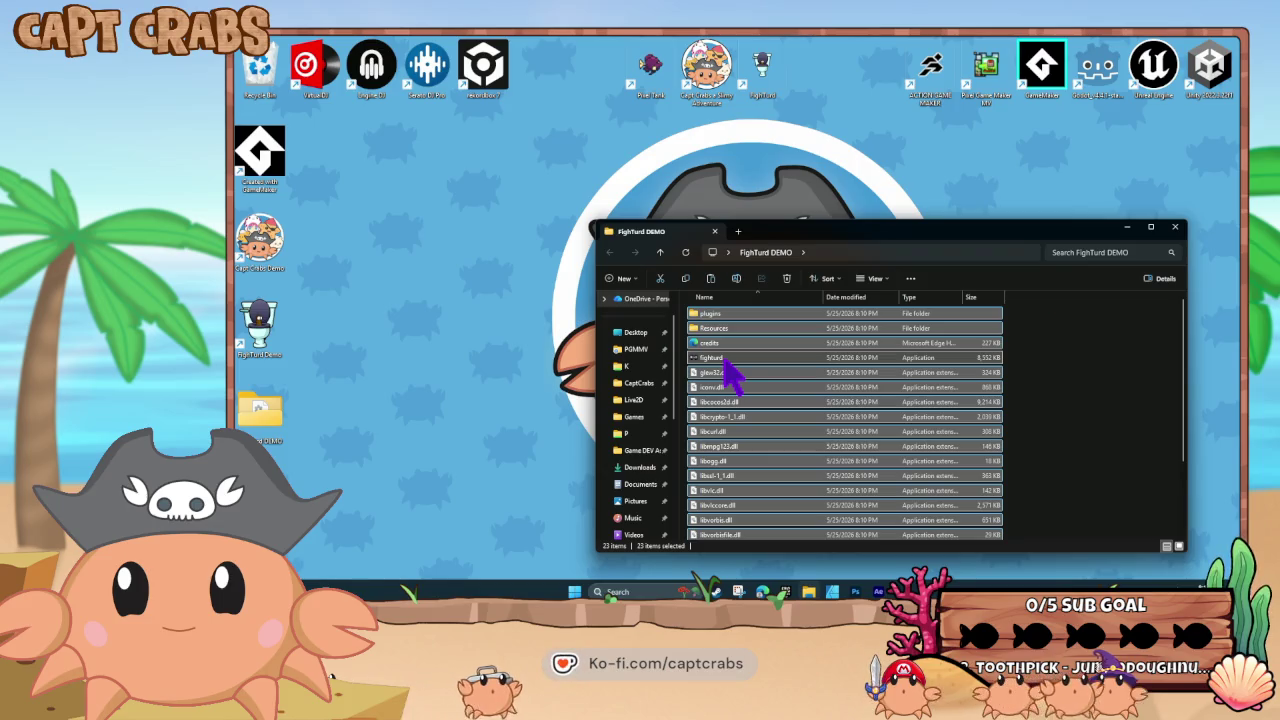
right_click(728, 365)
Compress the files into FighTurd DEMO.zip with 7-Zip and move the zip into the desktop folder
mouse_move(771, 395)
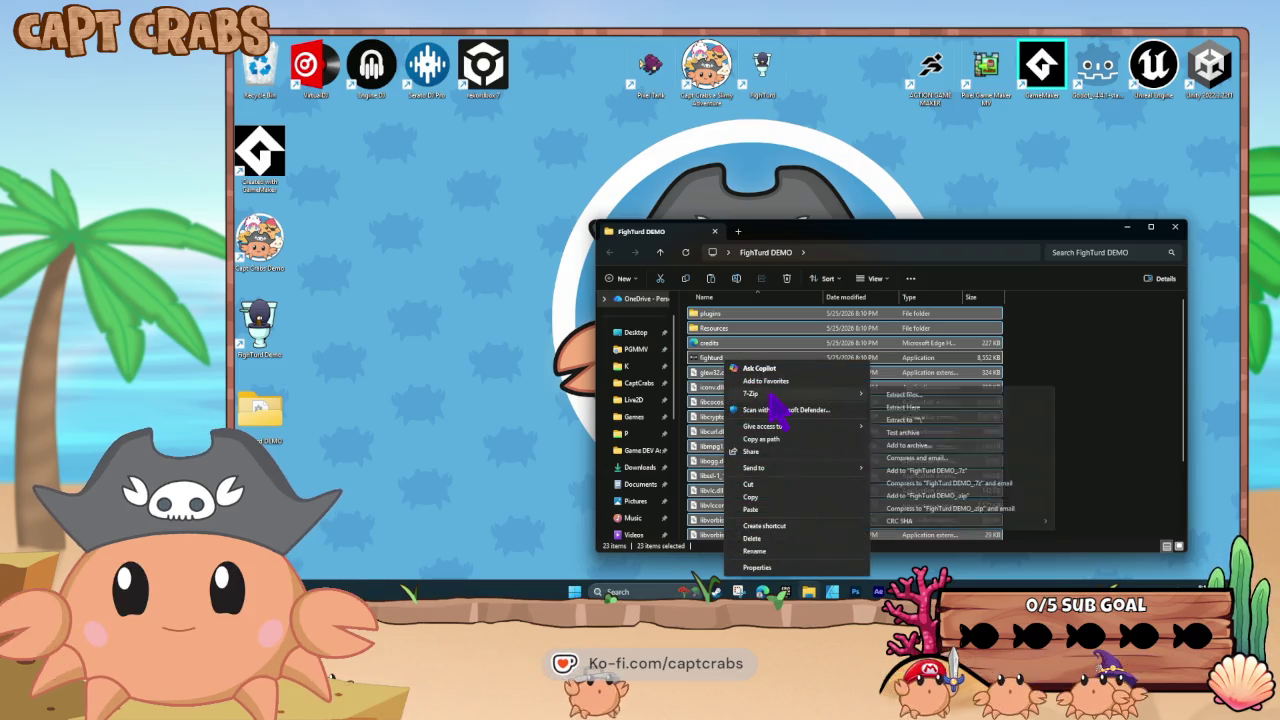
left_click(992, 496)
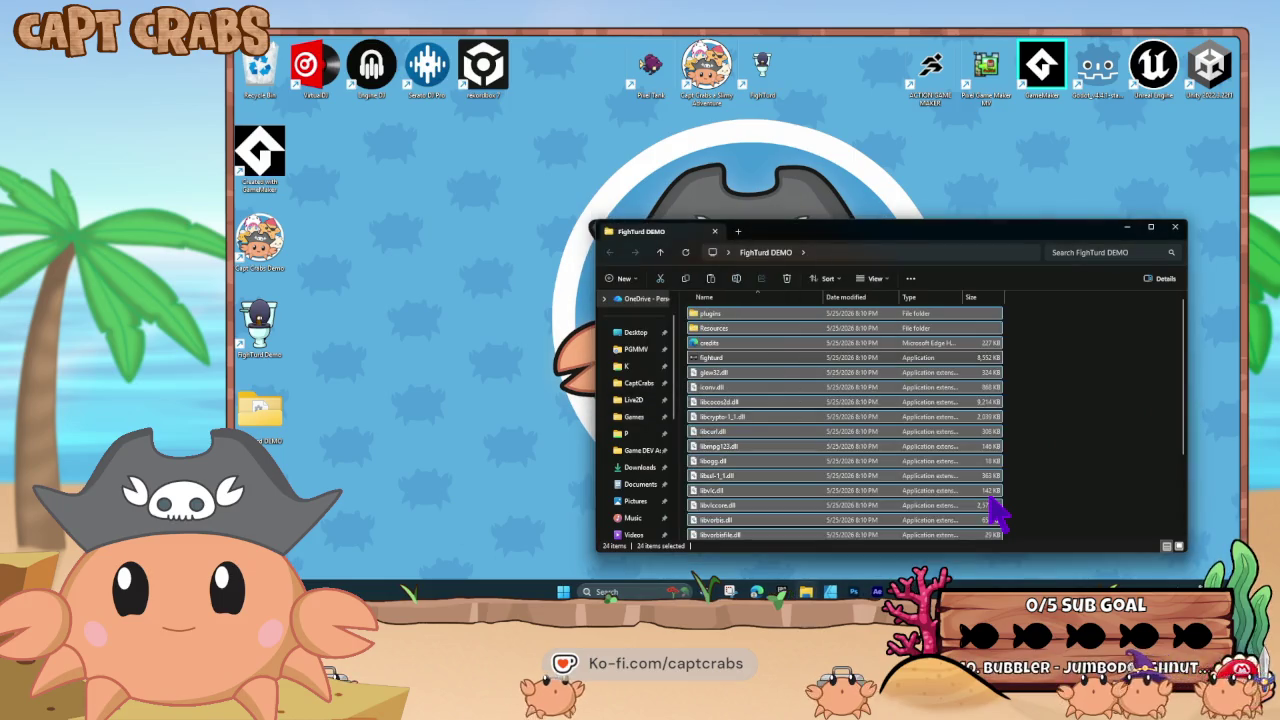
right_click(1064, 420)
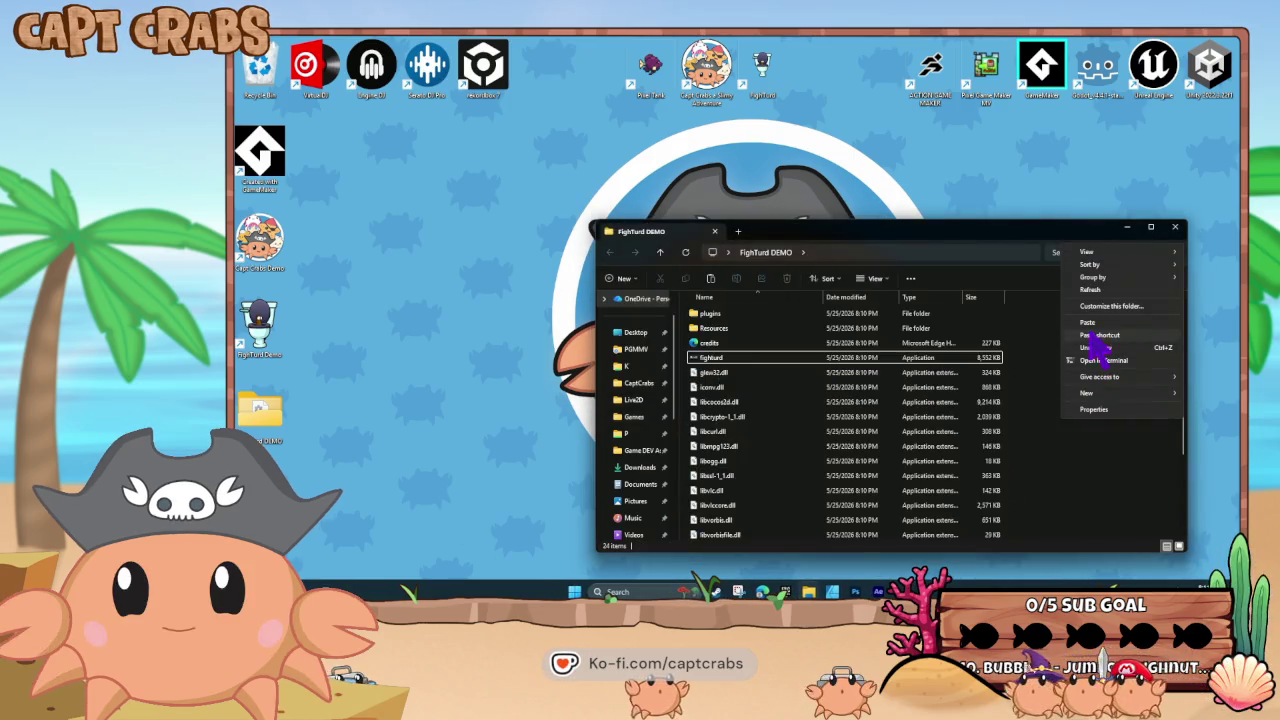
left_click(1091, 290)
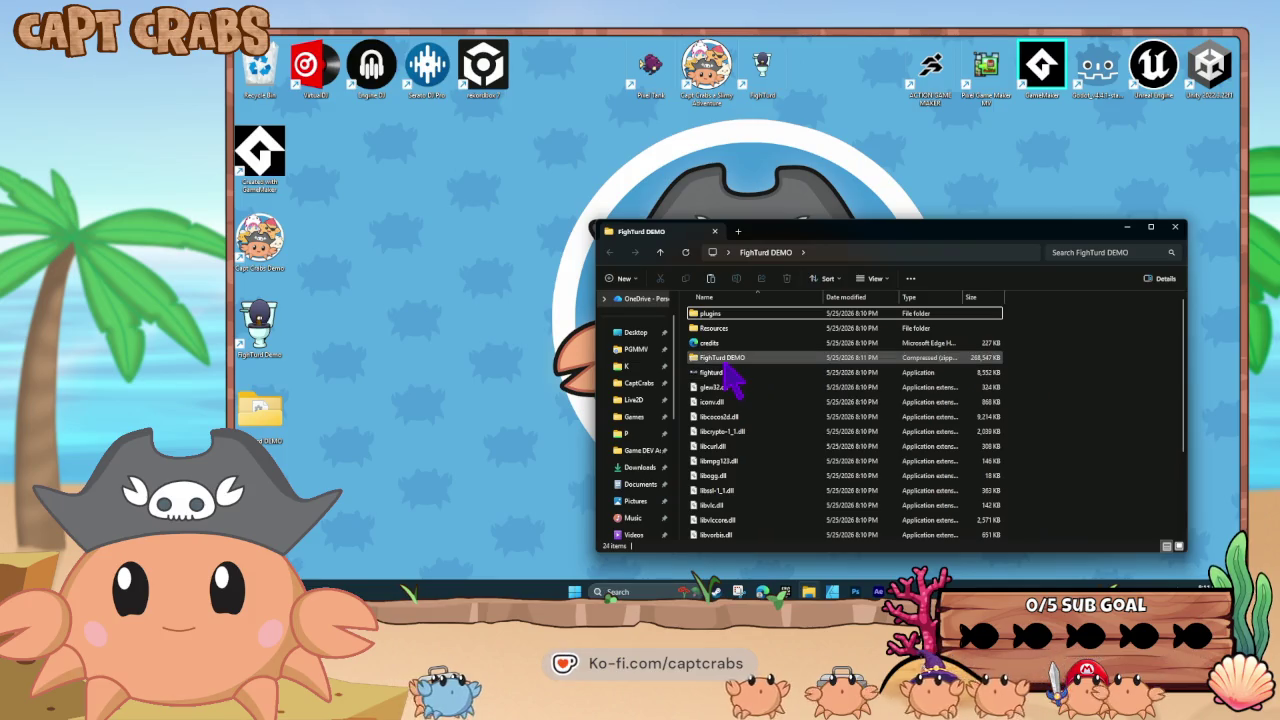
left_click_drag(255, 425, 258, 415)
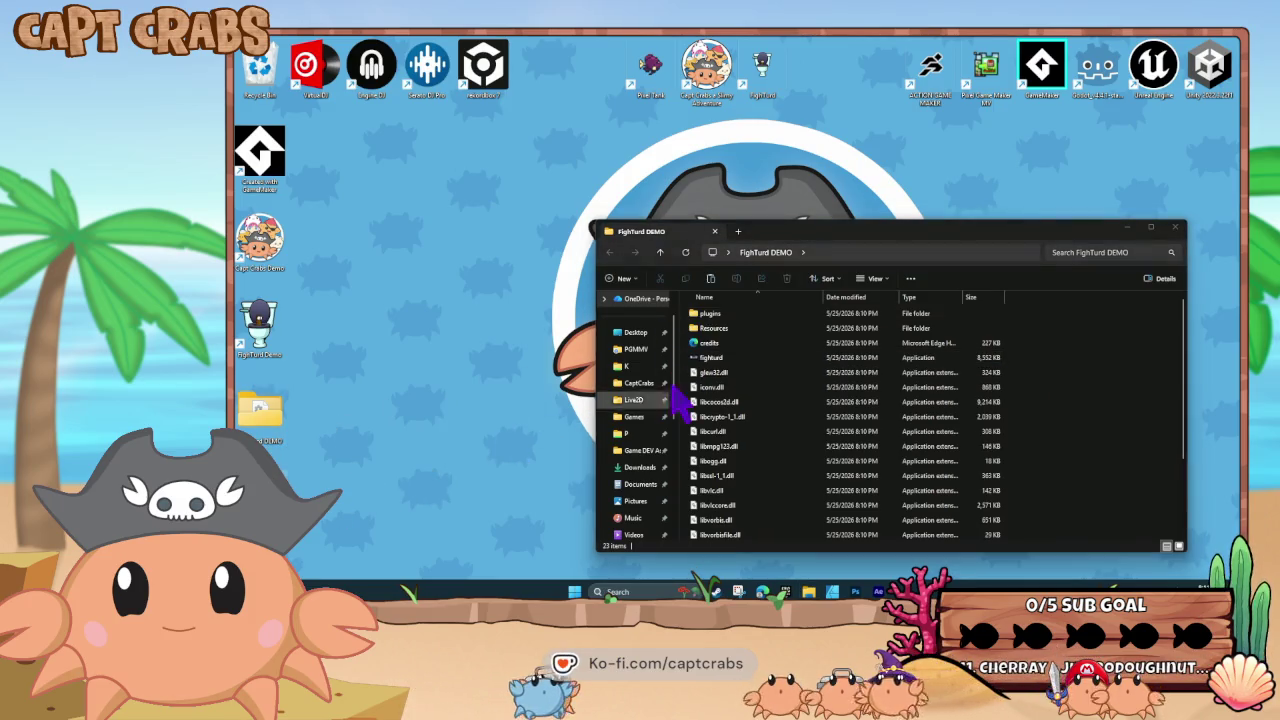
left_click(1126, 229)
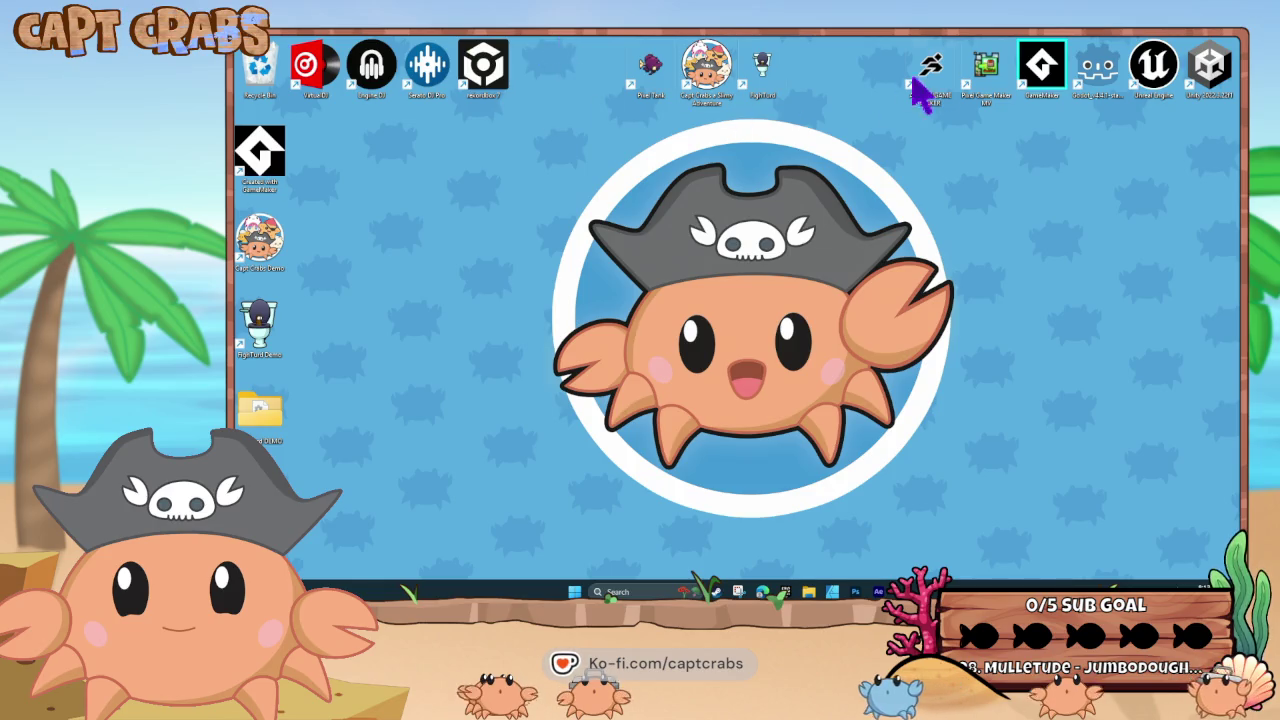
Launch the editor, open the FightTurd 2026-04-28 project and its shop cabinet scene
double_click(998, 64)
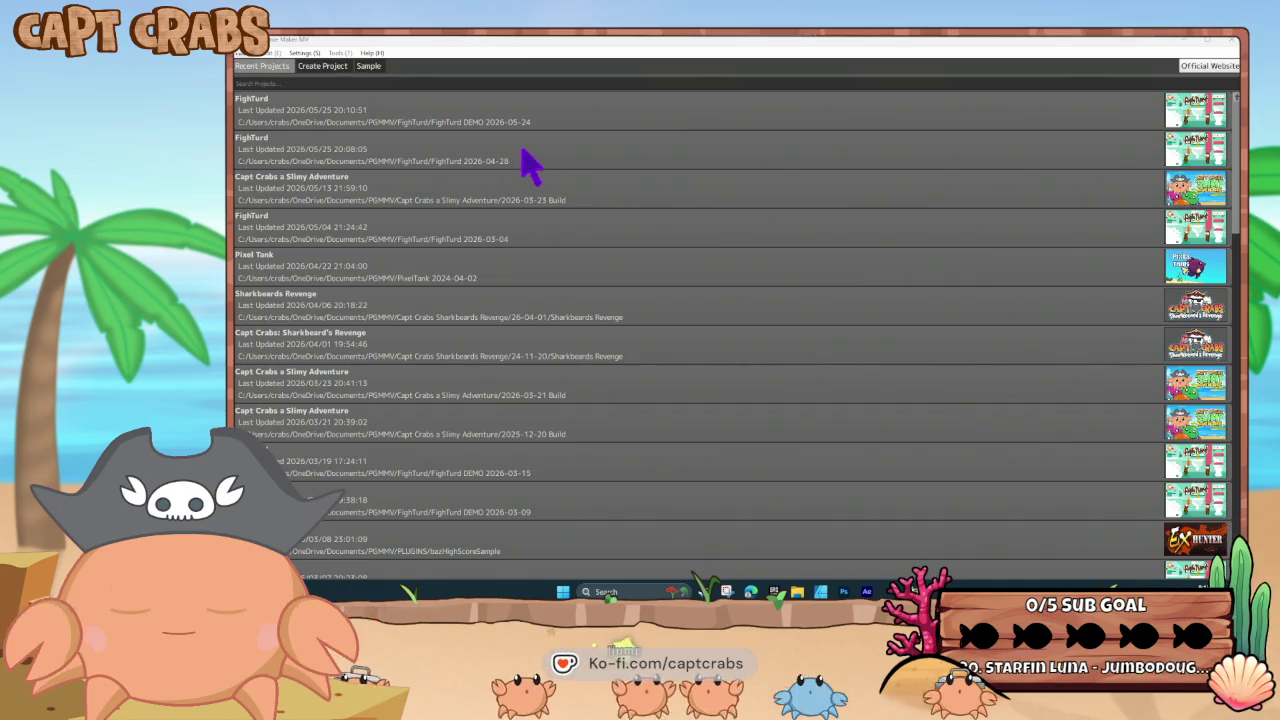
double_click(521, 148)
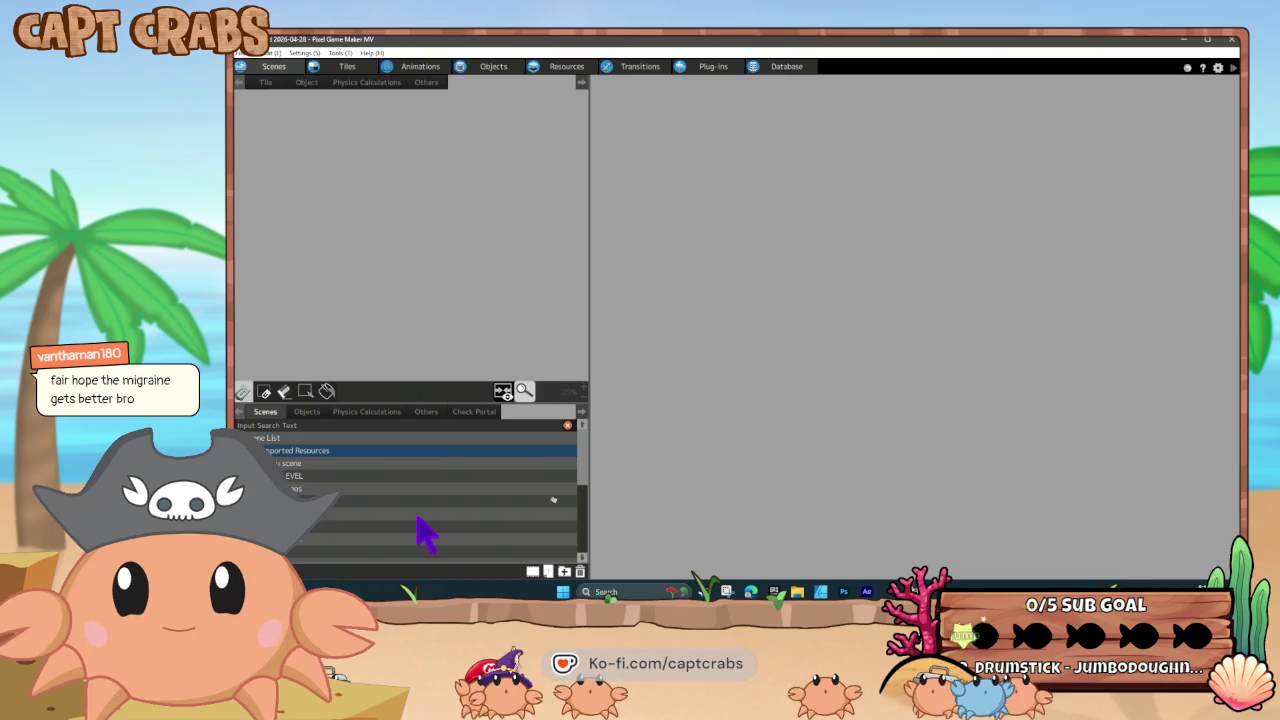
double_click(418, 518)
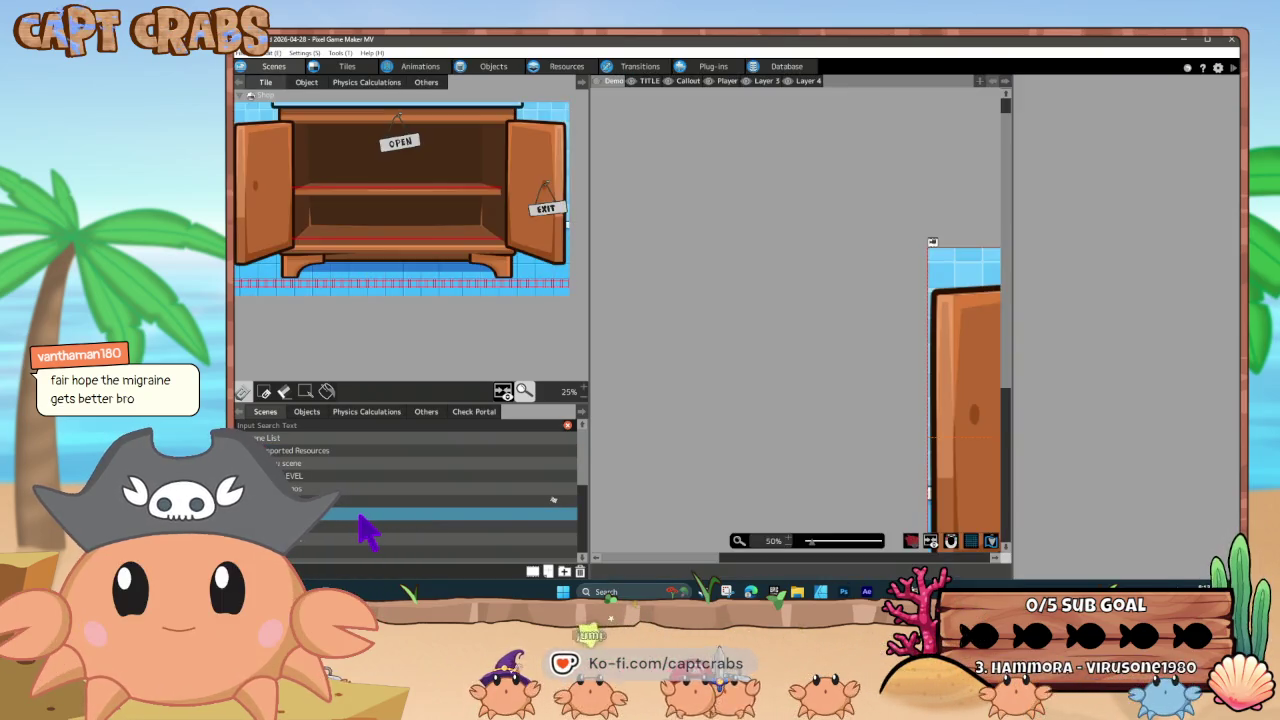
Copy the cabinet shop scene in the Scenes list and paste a duplicate
scroll(367, 531, "down", 2)
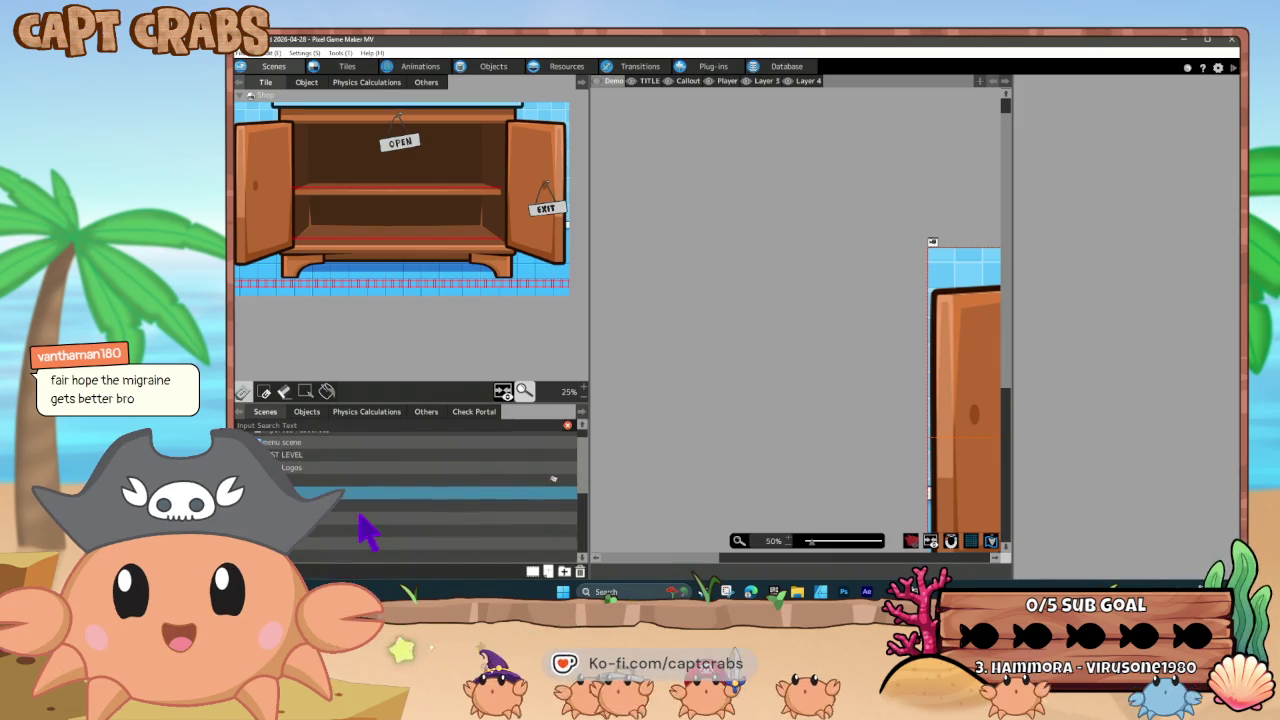
scroll(366, 527, "down", 3)
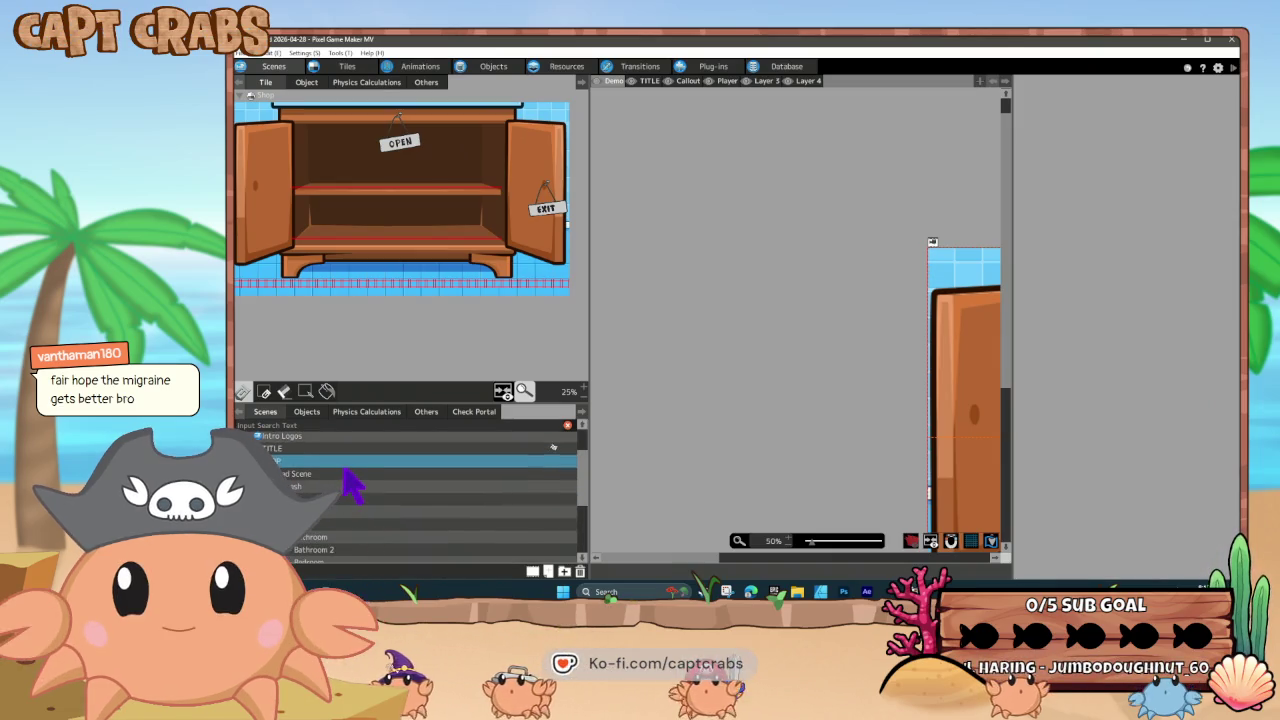
scroll(808, 434, "down", 3)
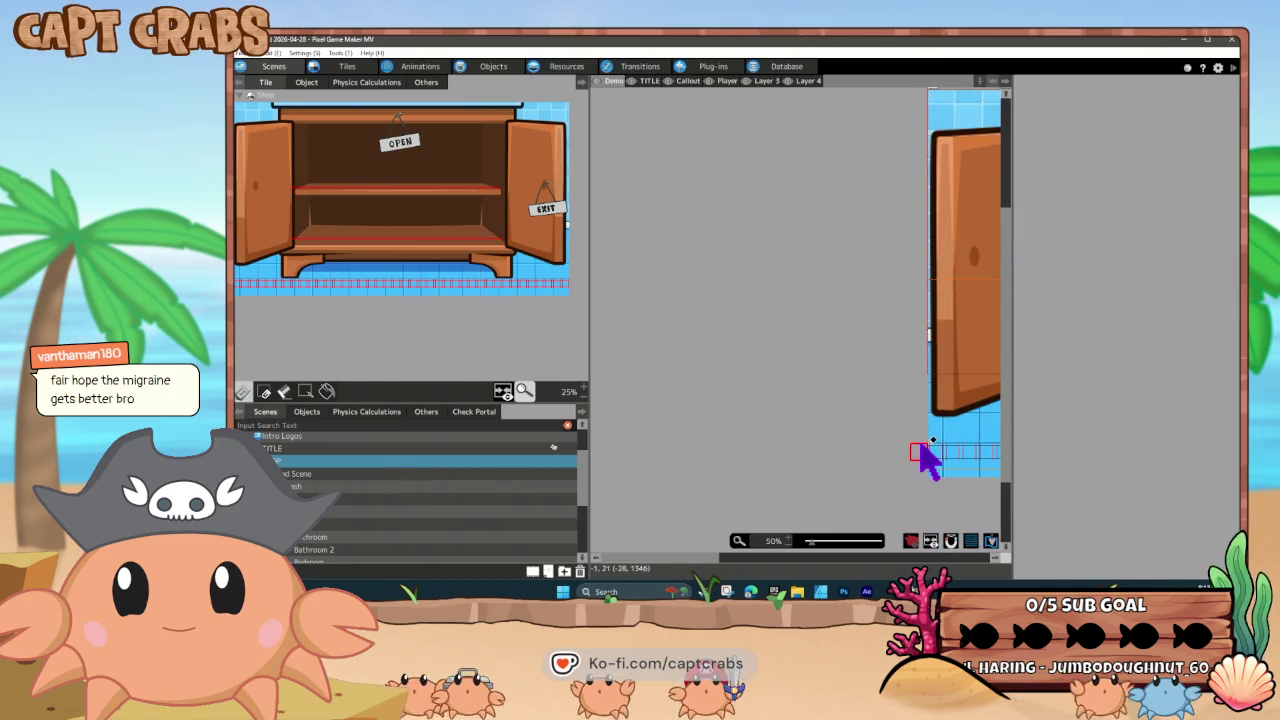
left_click_drag(930, 458, 583, 465)
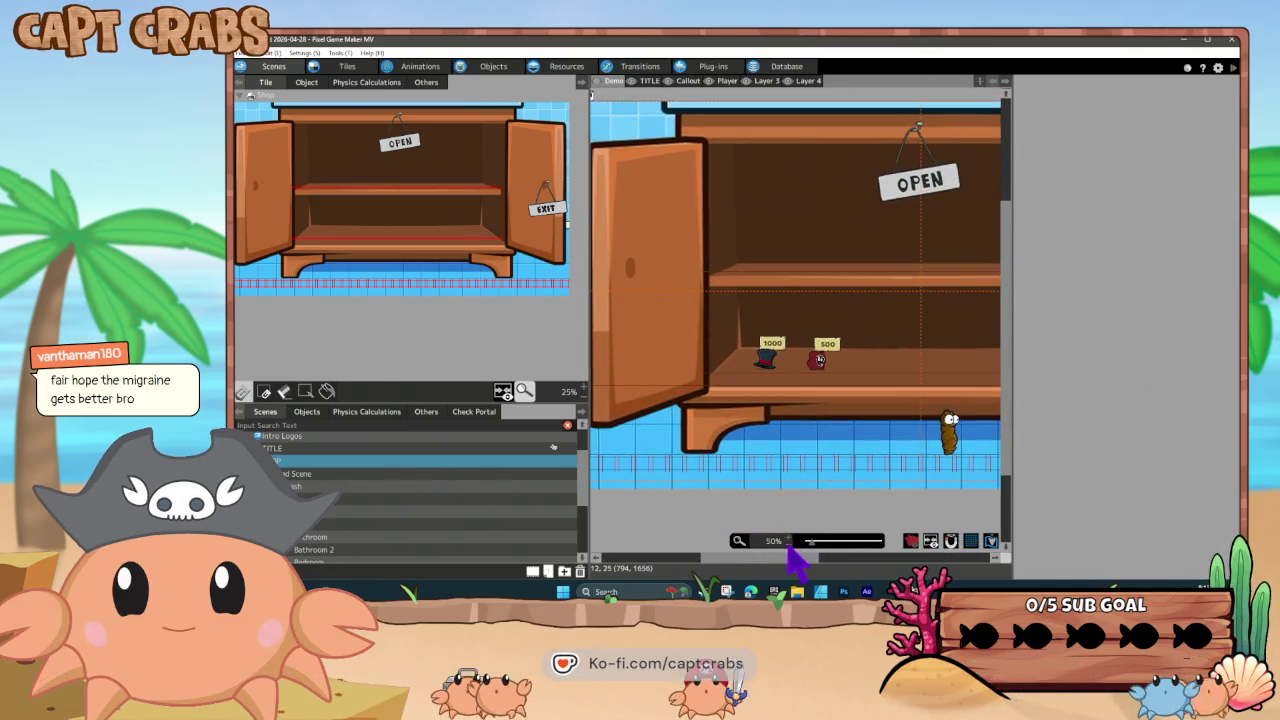
scroll(797, 541, "down", 1)
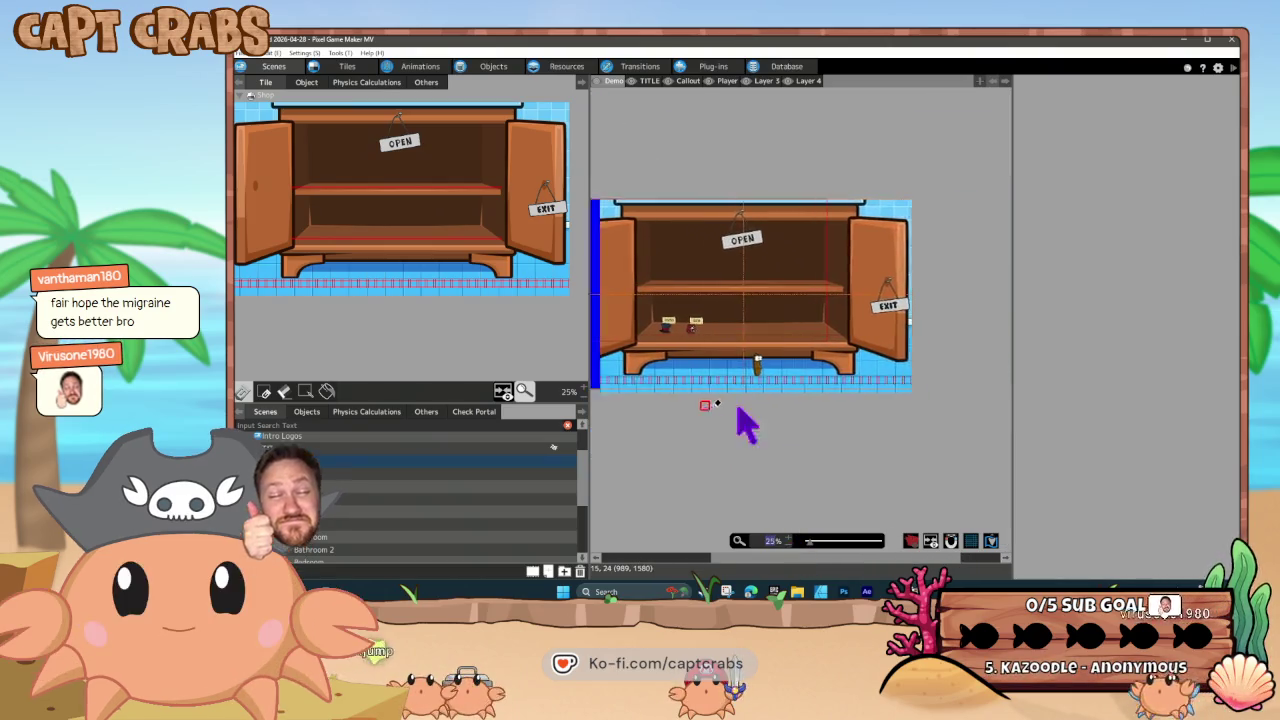
left_click_drag(738, 408, 766, 405)
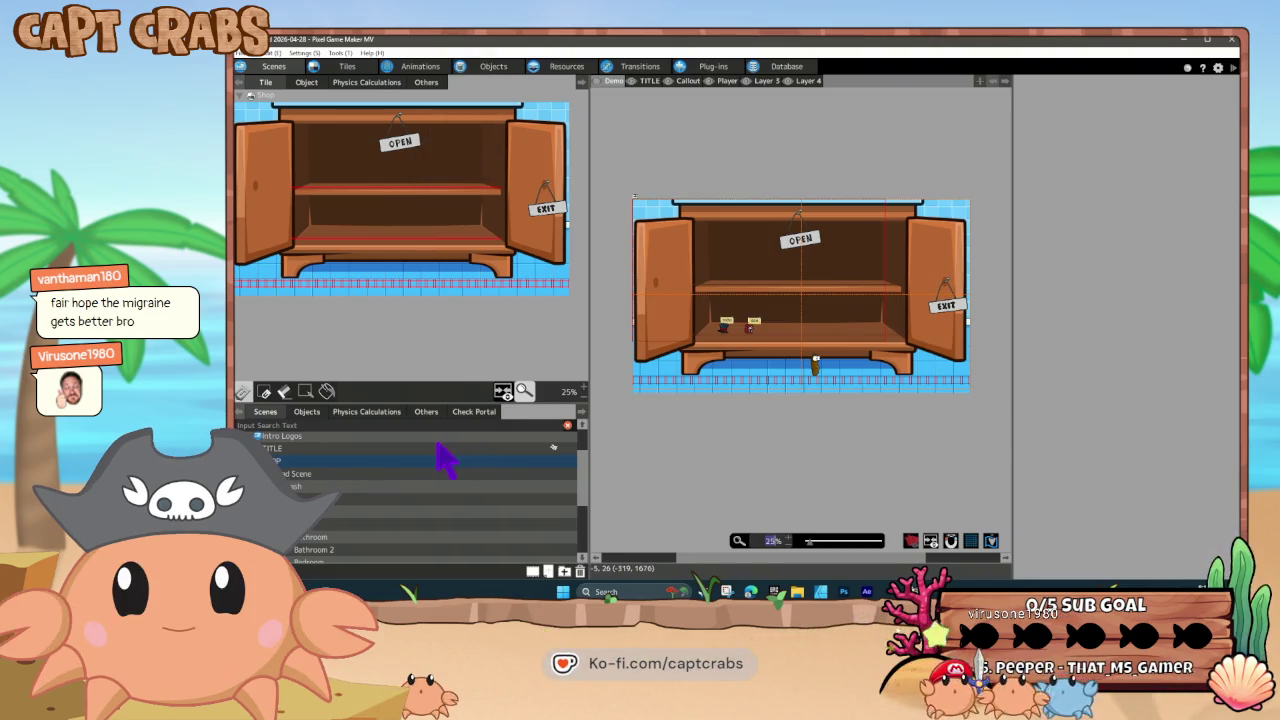
right_click(305, 466)
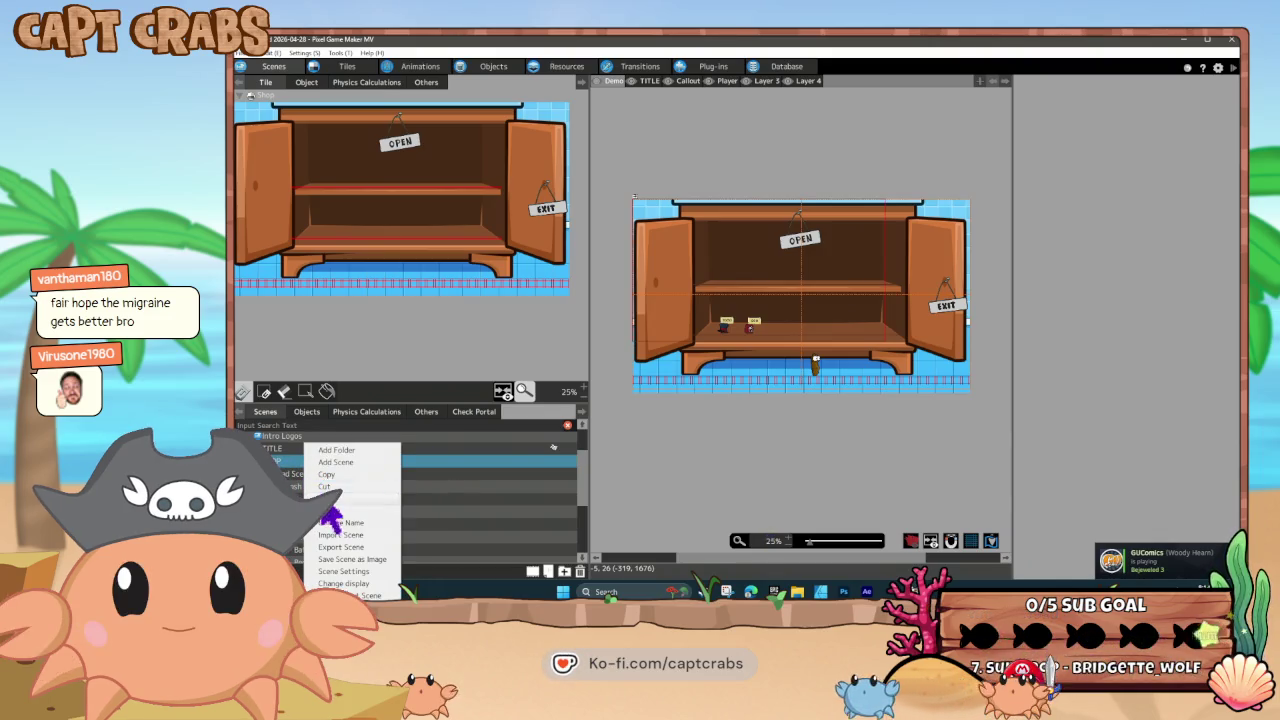
left_click(334, 476)
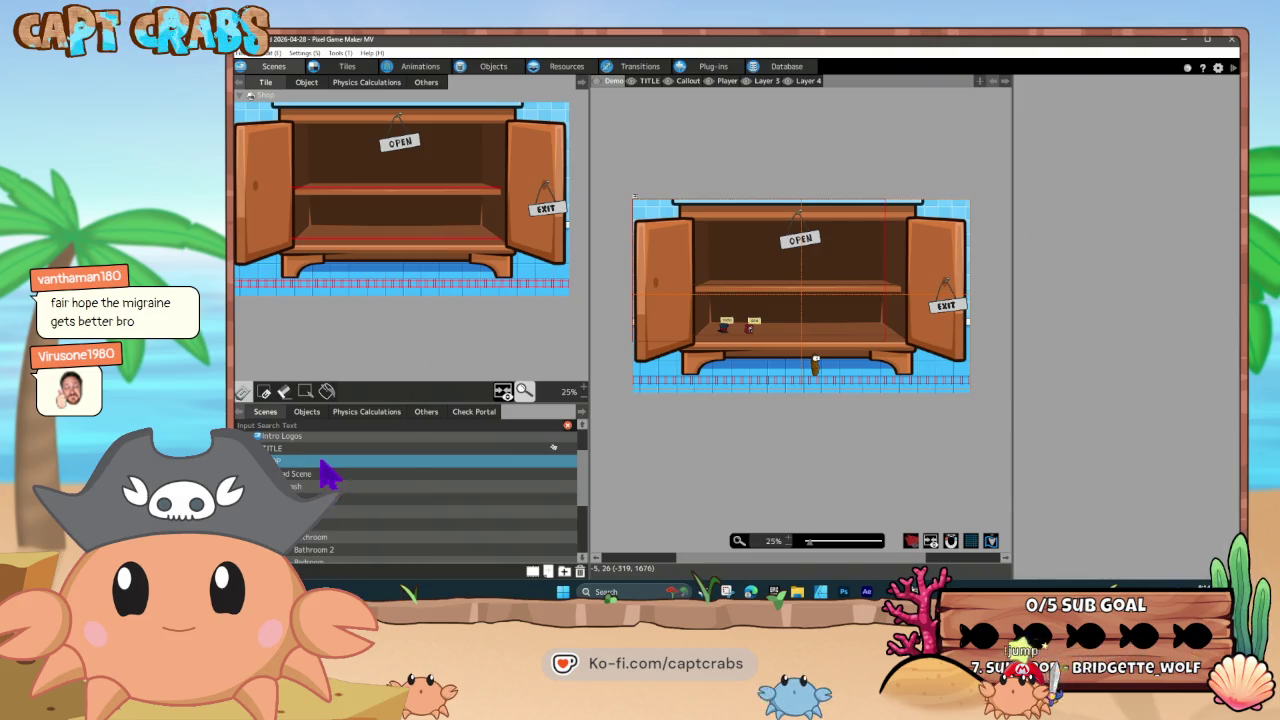
right_click(321, 468)
left_click(358, 498)
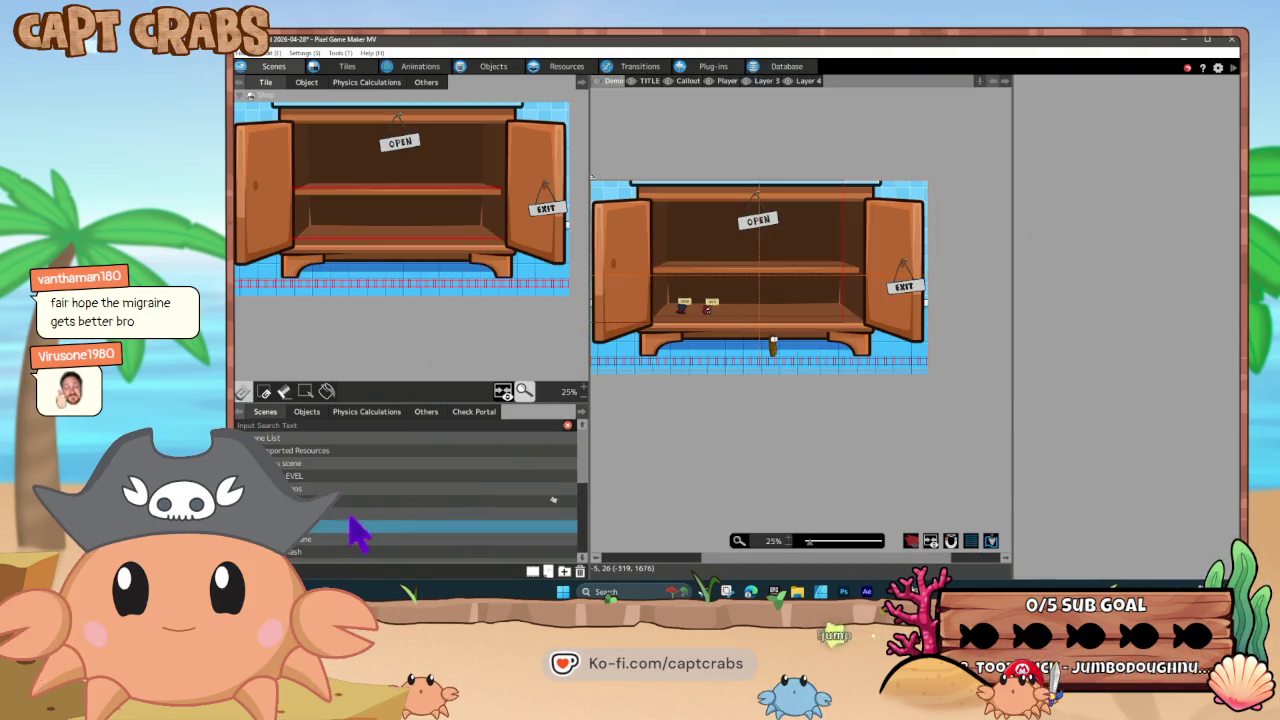
right_click(313, 541)
left_click(335, 530)
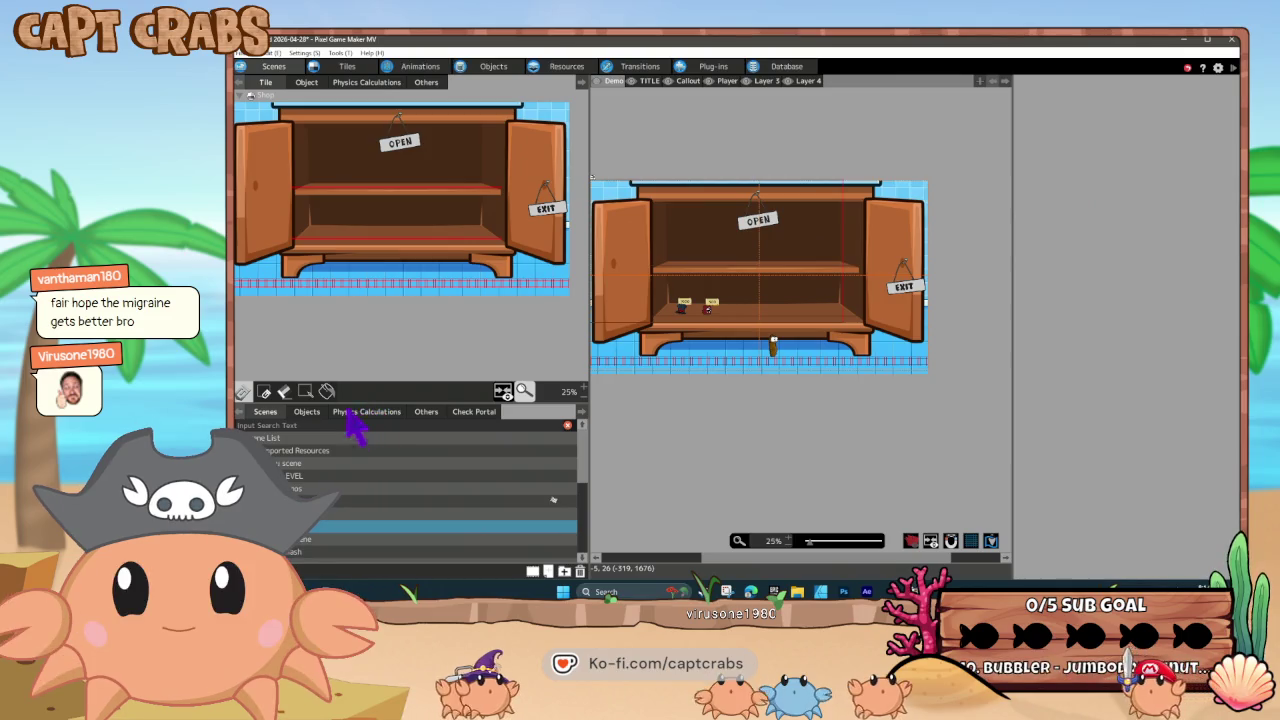
Remove the Shop tileset from the copied scene's settings
right_click(307, 535)
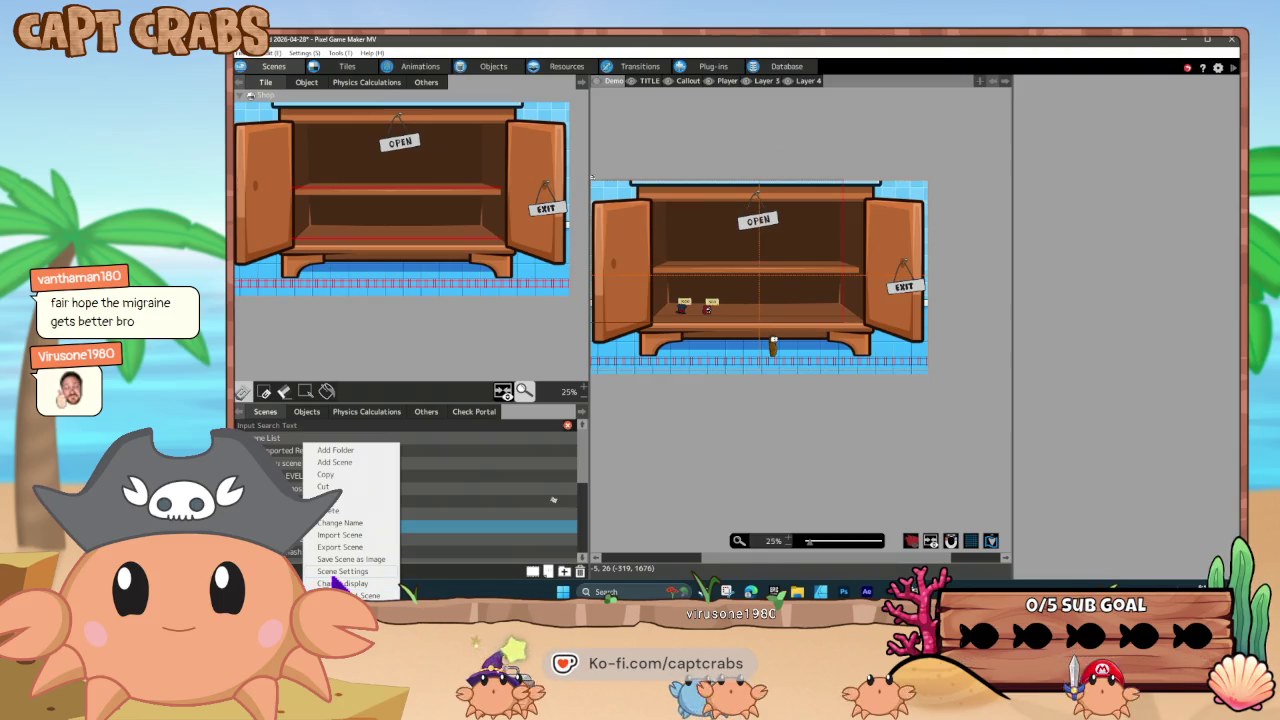
left_click(335, 571)
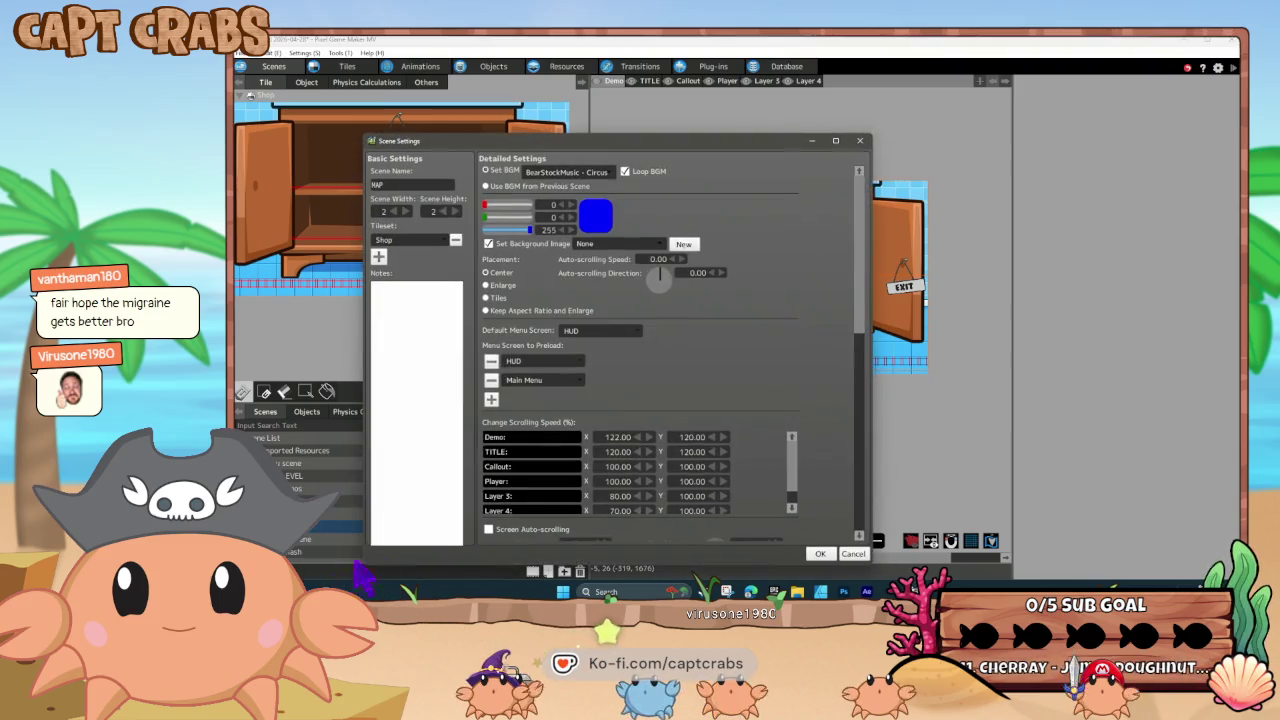
left_click(455, 243)
left_click(690, 382)
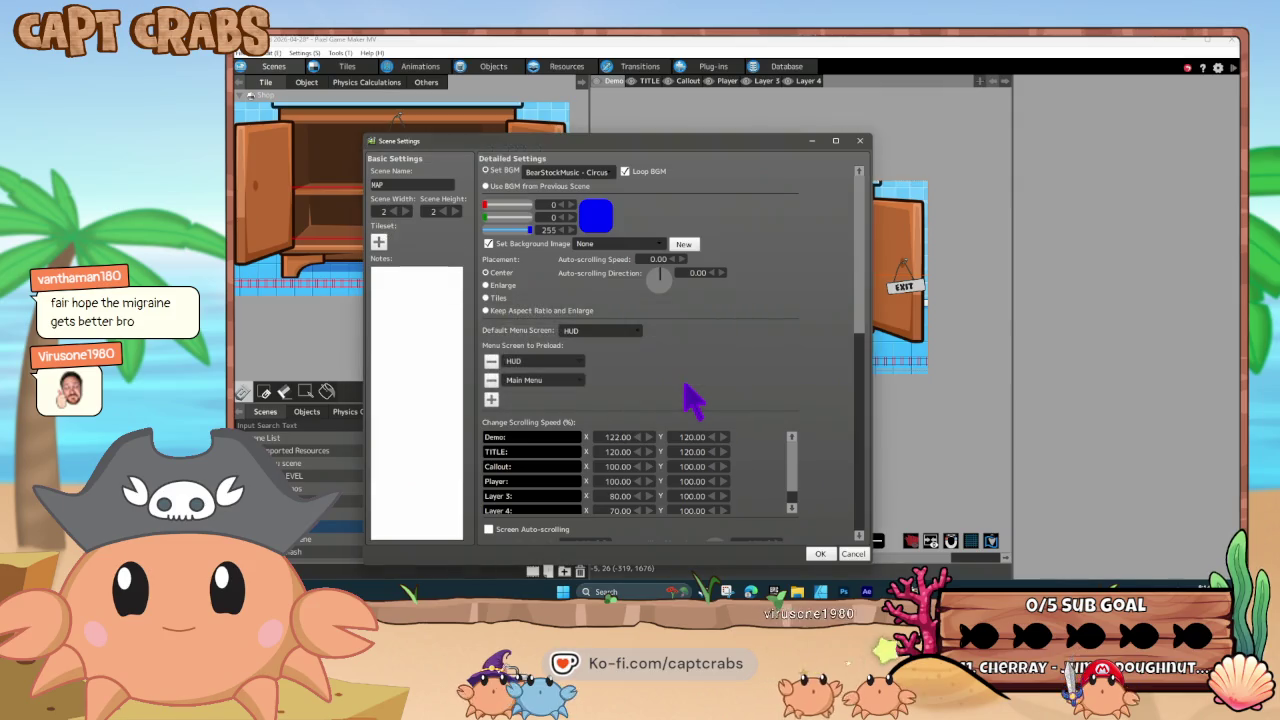
left_click(820, 553)
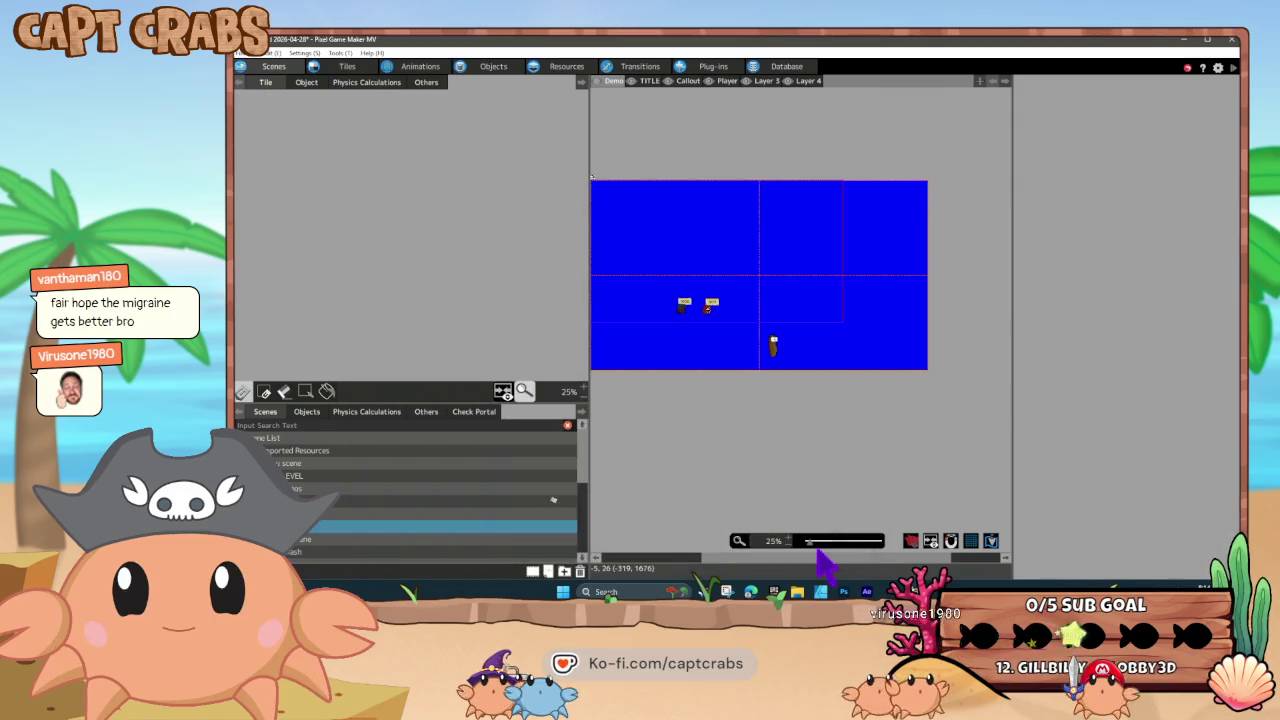
Set the copied scene's background image to LEVELS > Level-1-BG
right_click(328, 531)
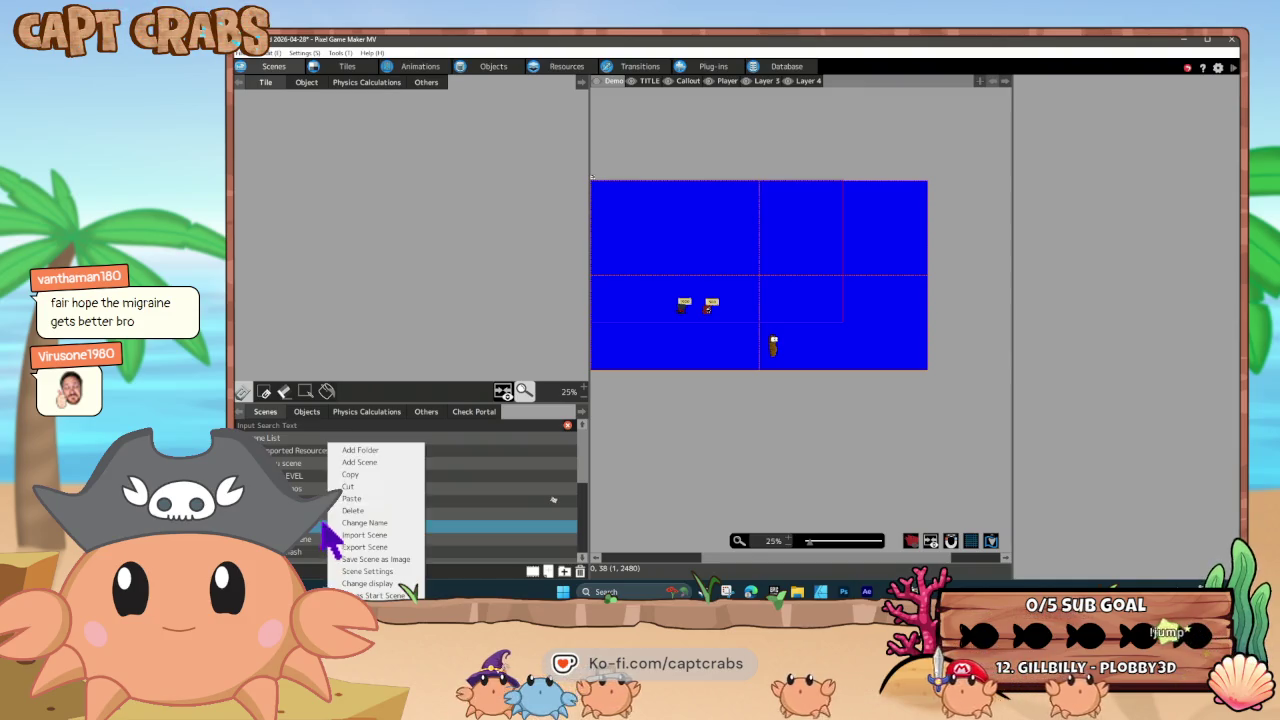
left_click(352, 571)
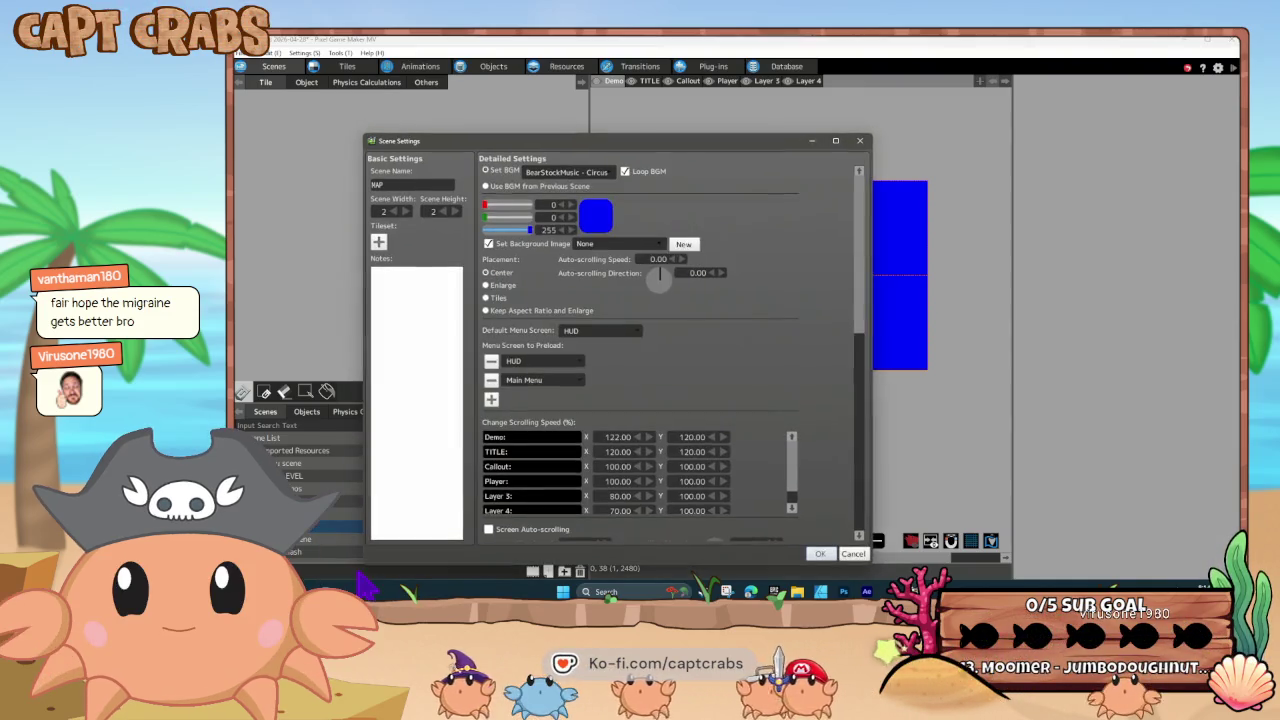
left_click(614, 243)
mouse_move(642, 274)
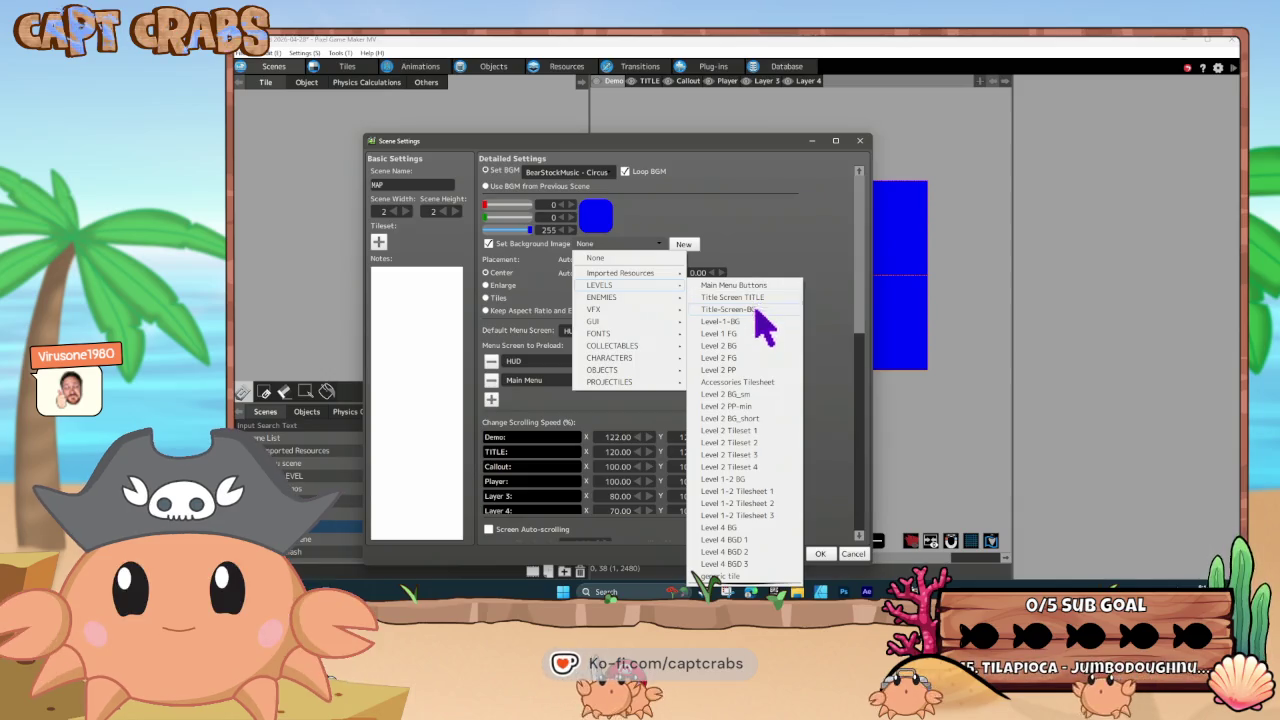
left_click(758, 321)
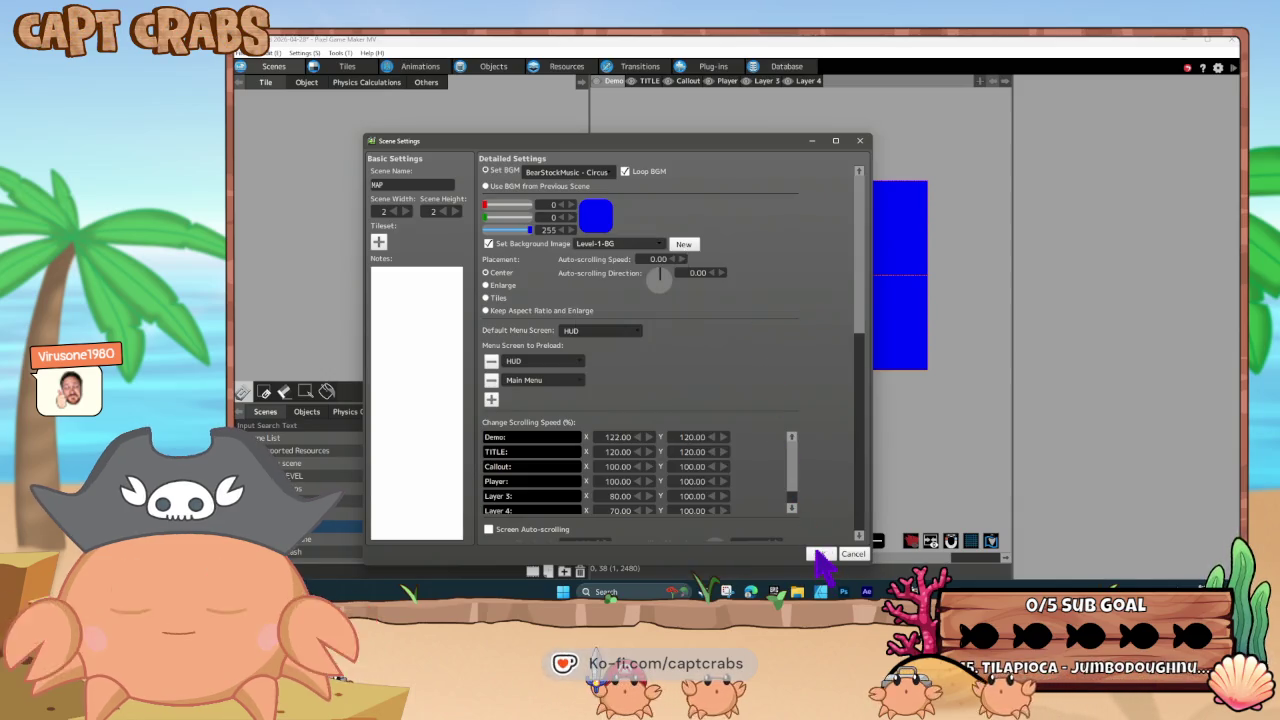
left_click(820, 553)
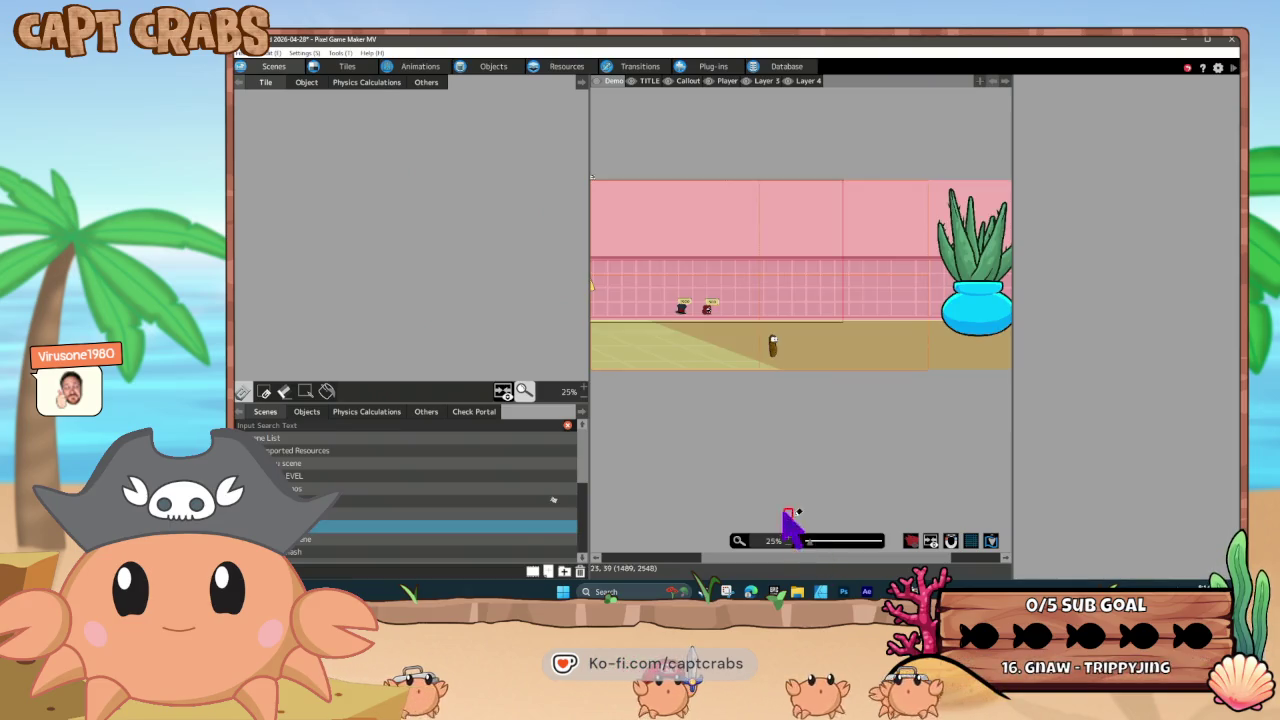
Delete the Gentleman (Shop) and Evil Adam (Shop) objects from the scene's layout list
left_click_drag(707, 378, 760, 403)
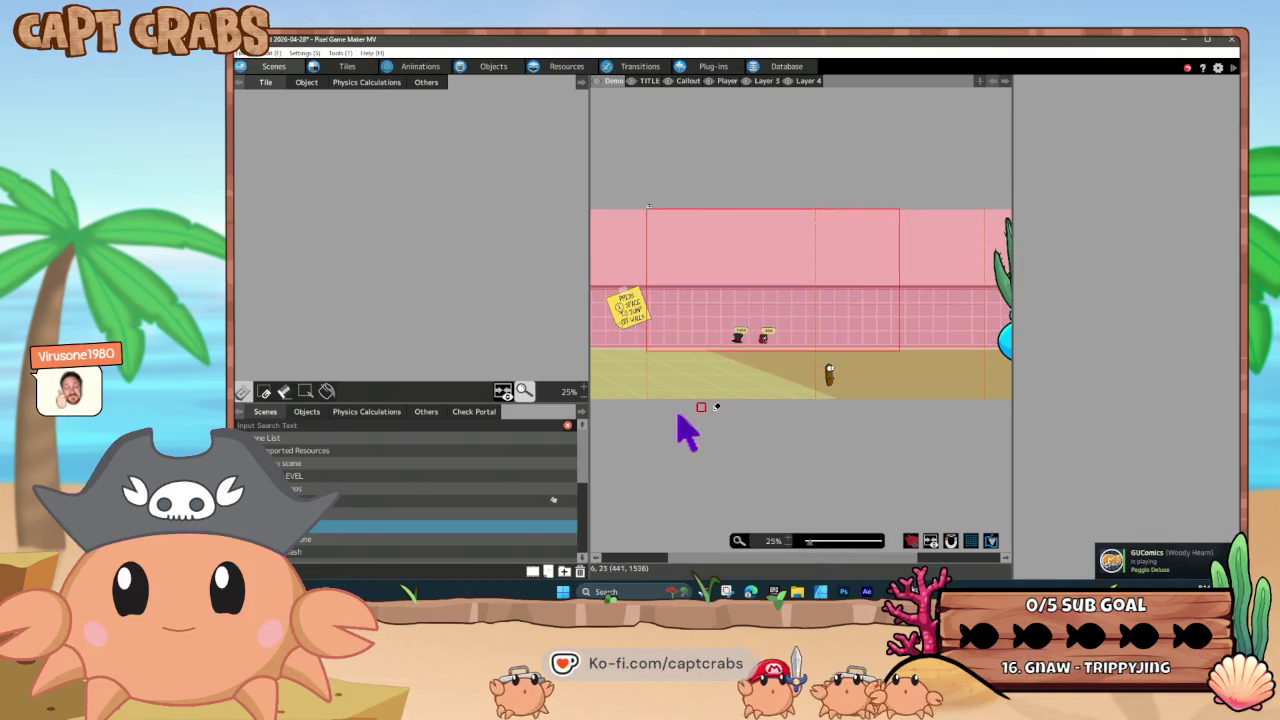
left_click(308, 412)
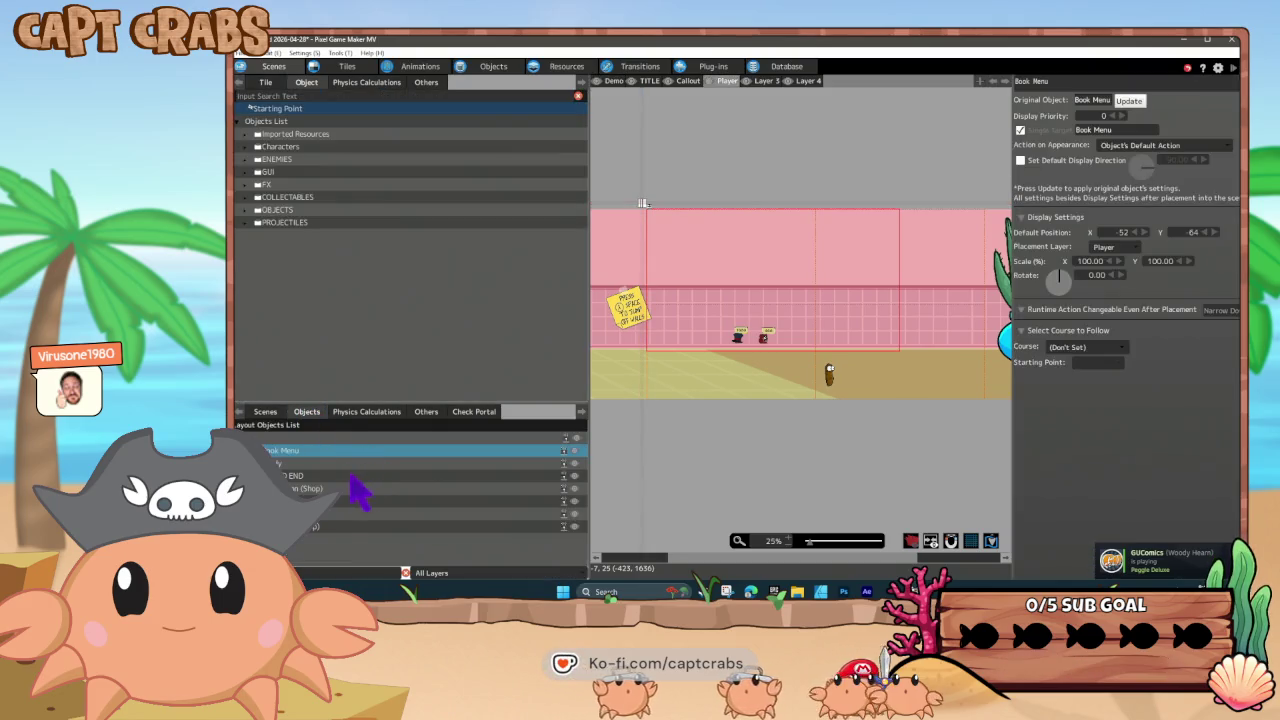
left_click(312, 488)
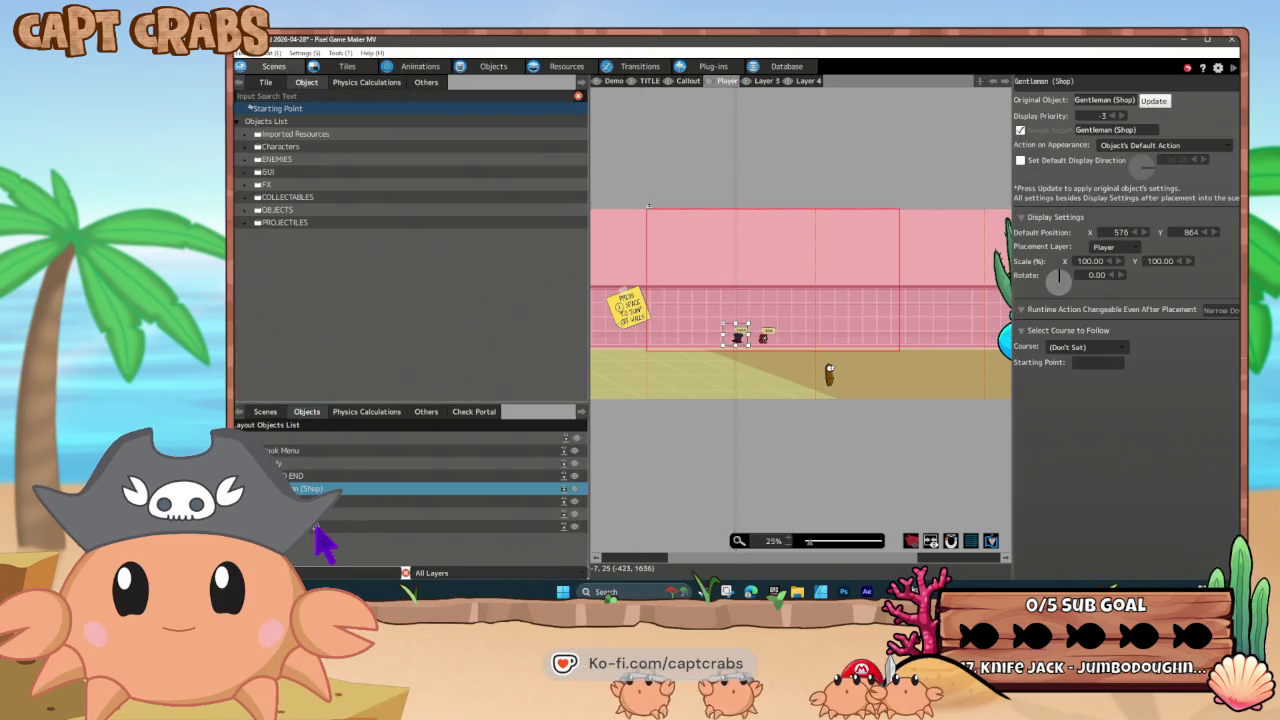
left_click(318, 526, "ctrl")
key("Delete")
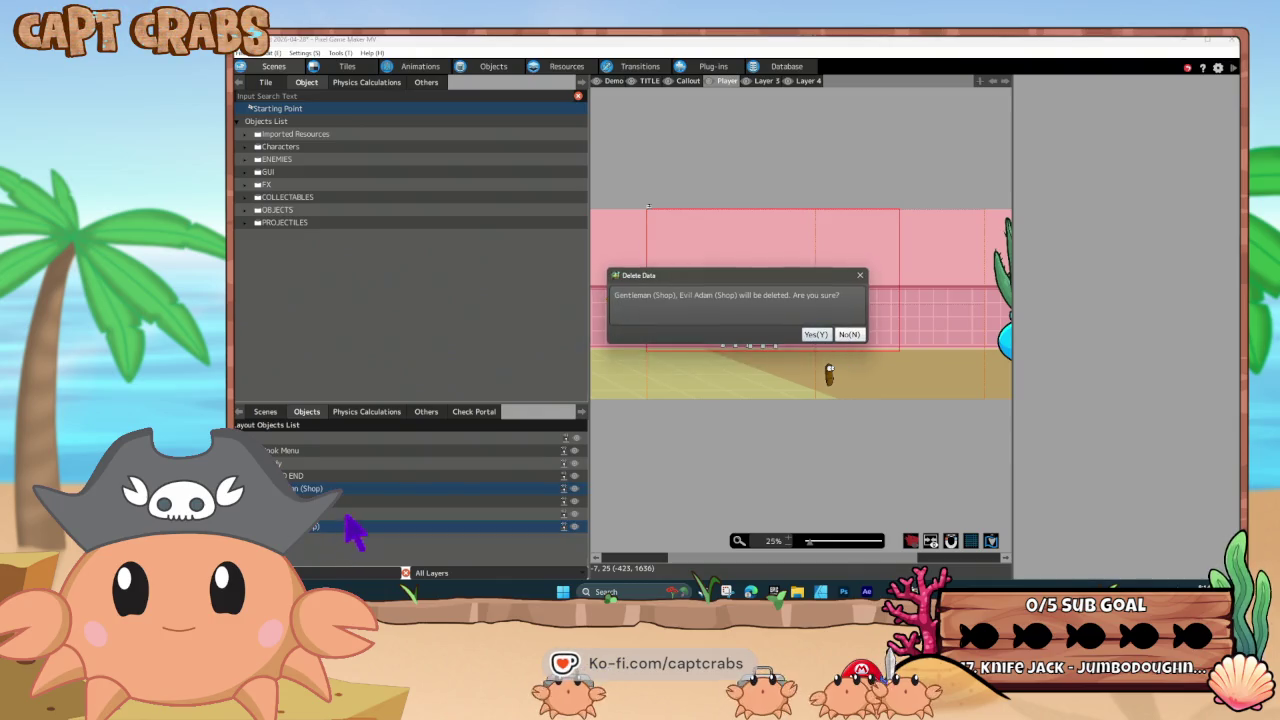
left_click(815, 334)
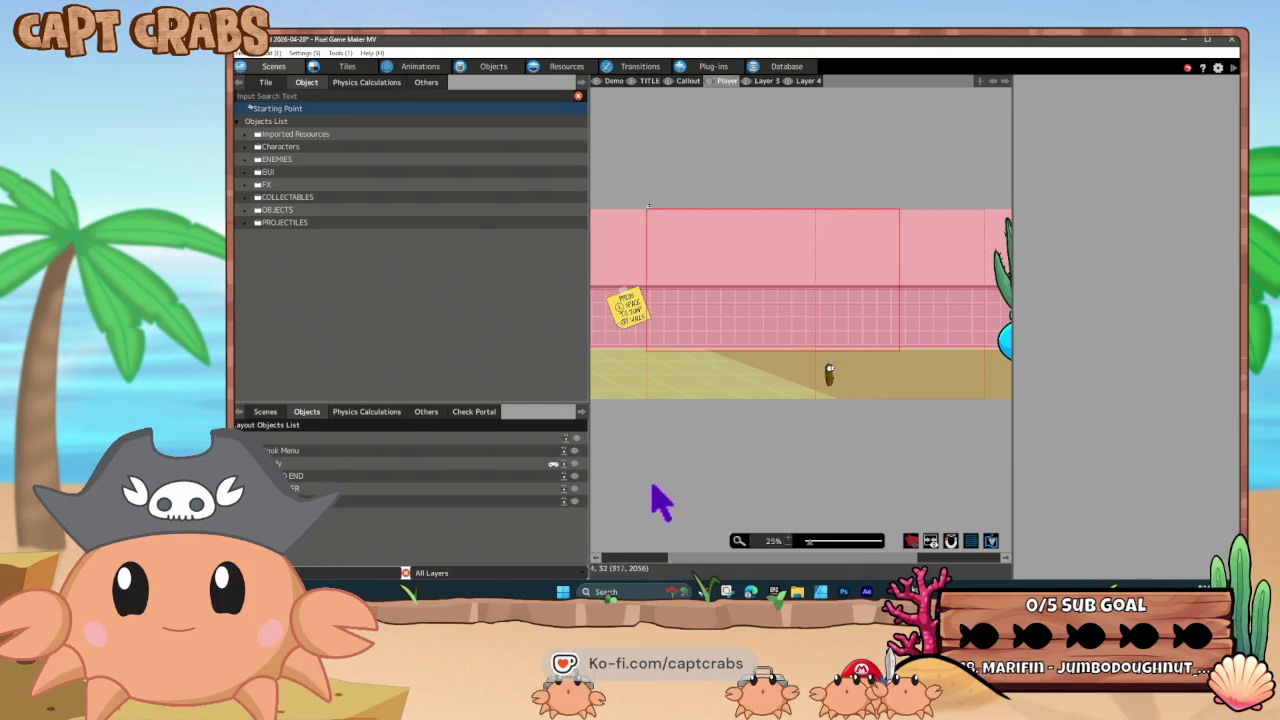
Check the remaining Turdy object, then return to the scene list
left_click(310, 464)
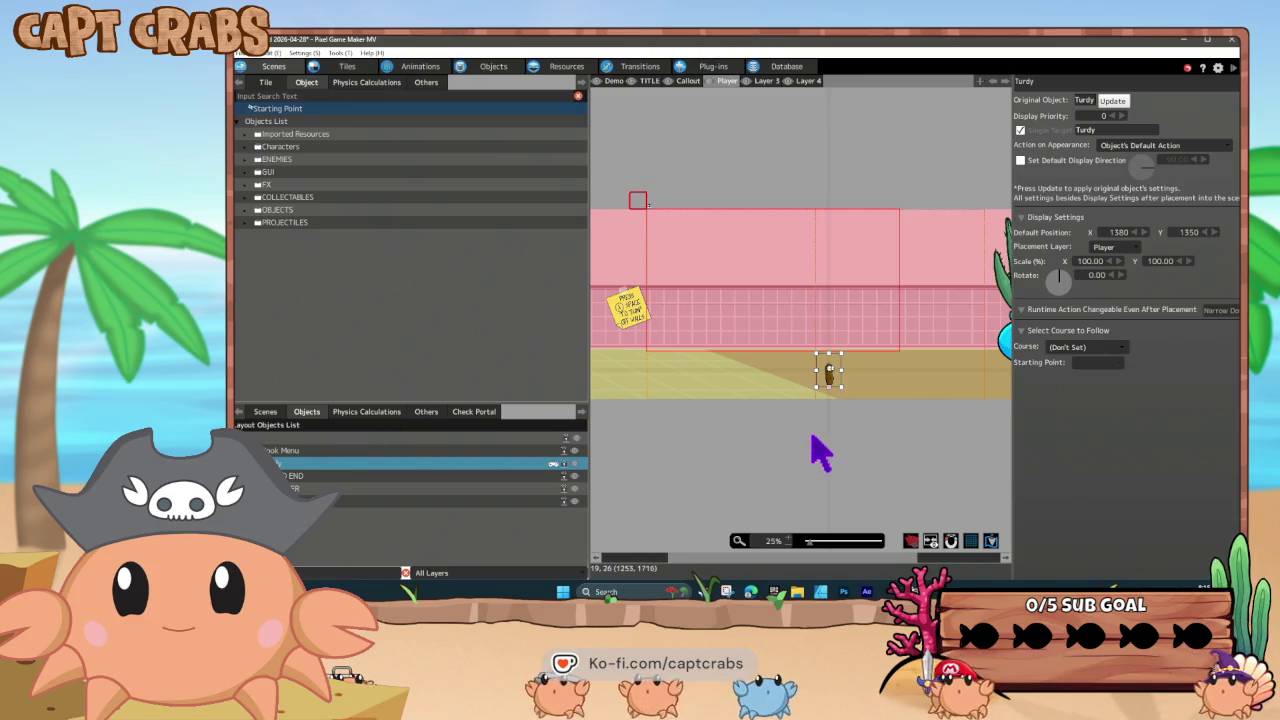
left_click(263, 412)
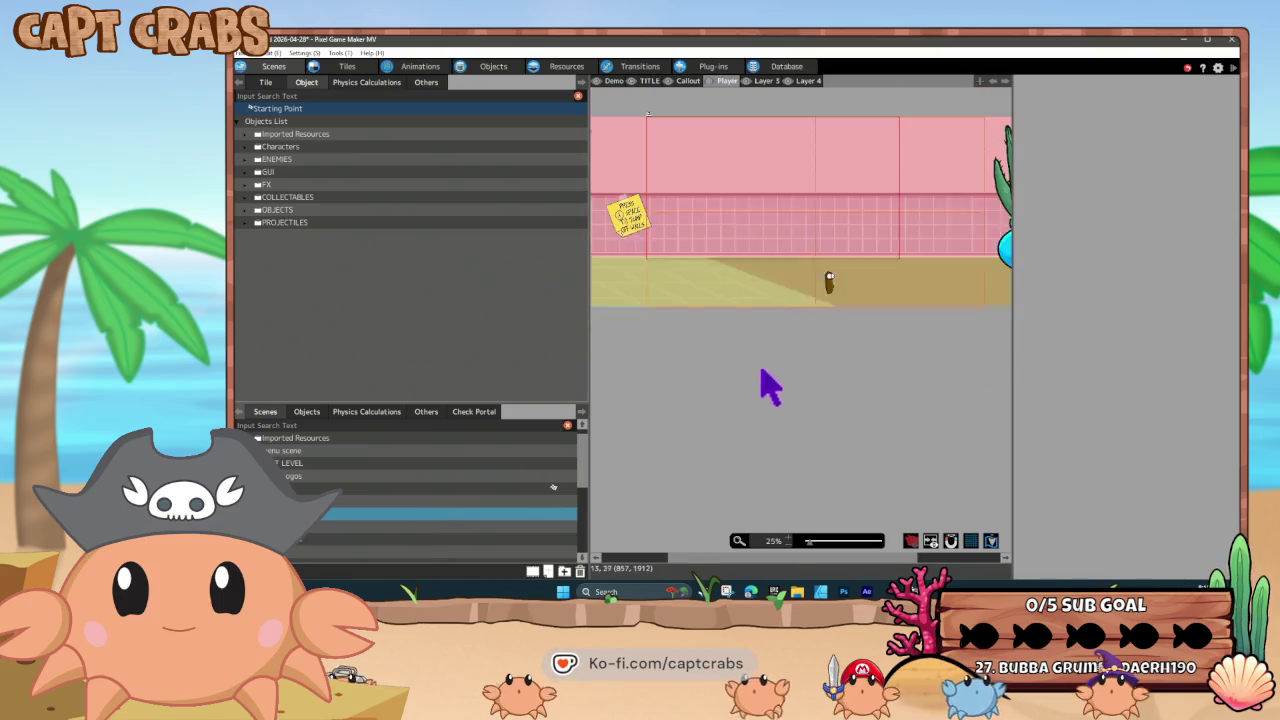
mouse_move(693, 563)
left_mouse_down()
mouse_move(805, 560)
mouse_move(612, 560)
left_mouse_up()
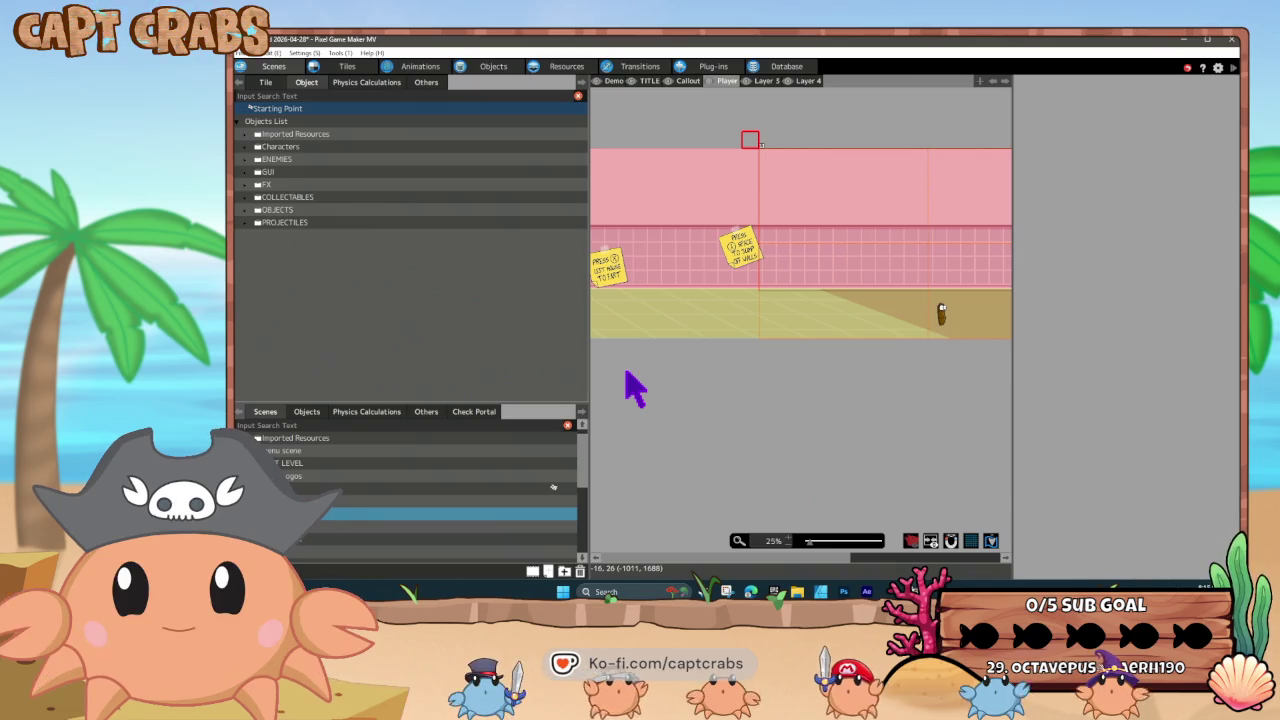
Raise the MAP scene's width to 4 screens, giving 5120 × 1440 player and camera areas
right_click(334, 514)
left_click(366, 571)
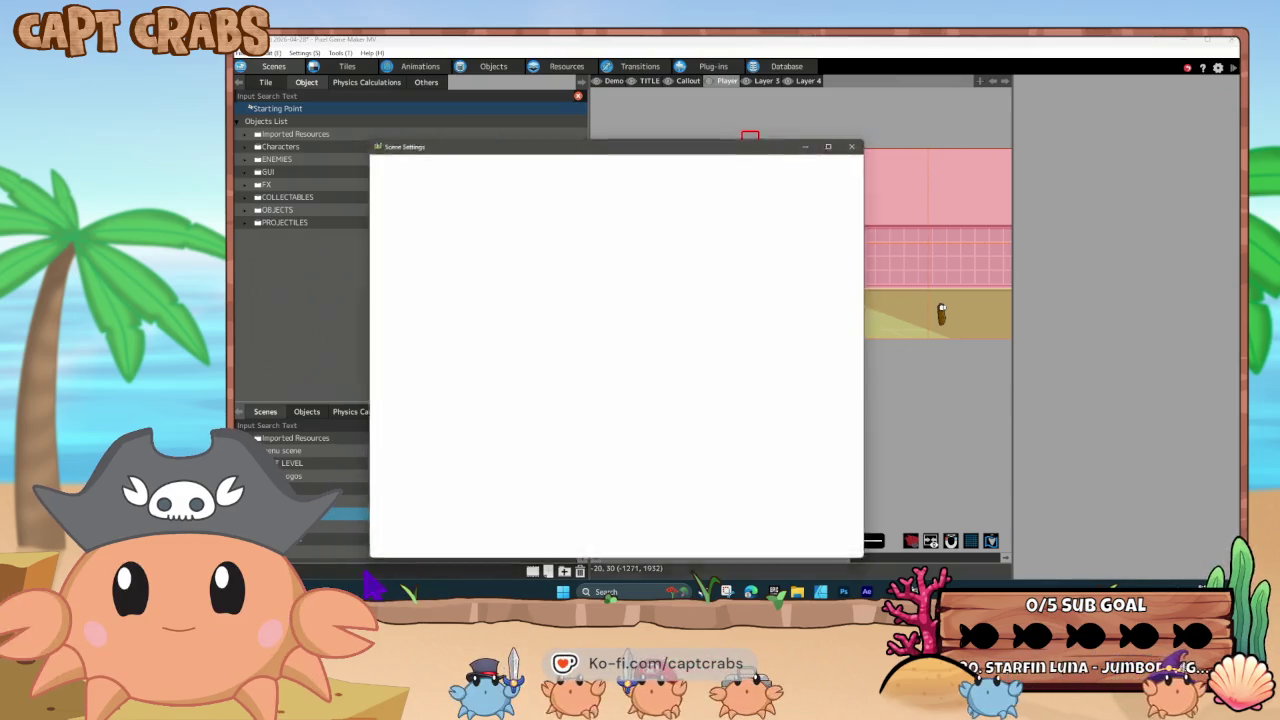
scroll(651, 429, "down", 5)
scroll(648, 472, "down", 1)
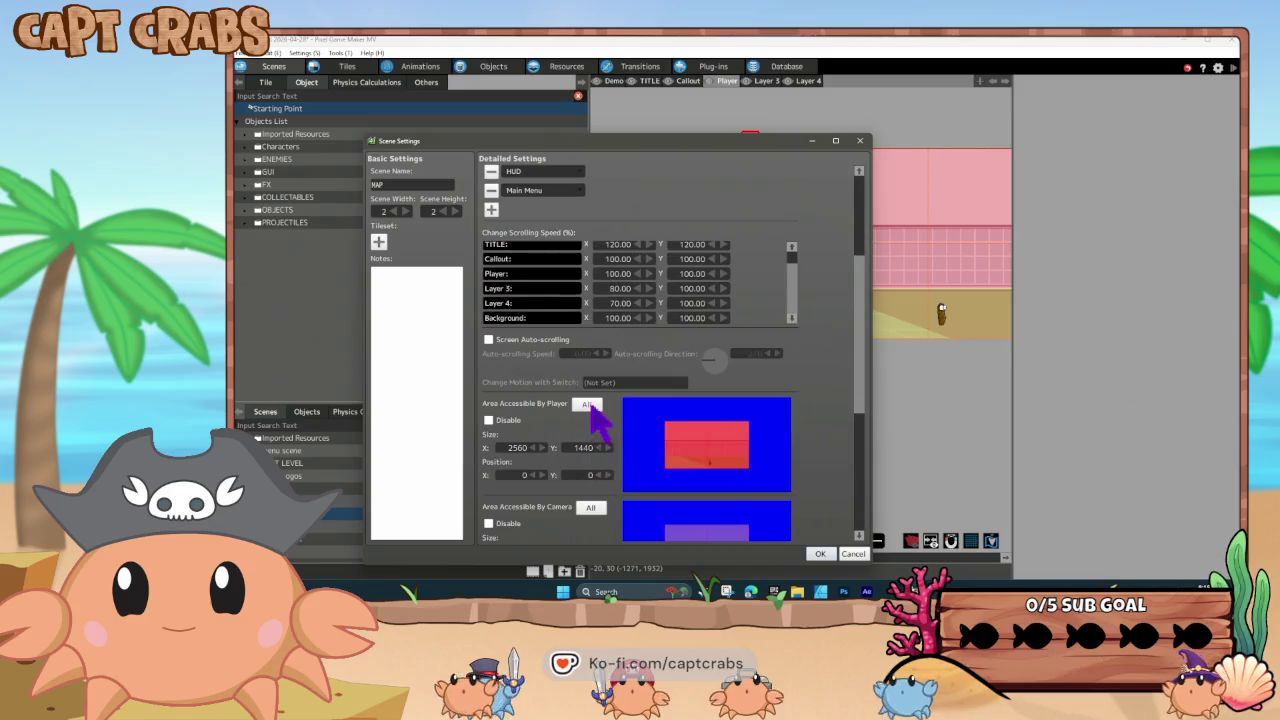
scroll(590, 500, "up", 3)
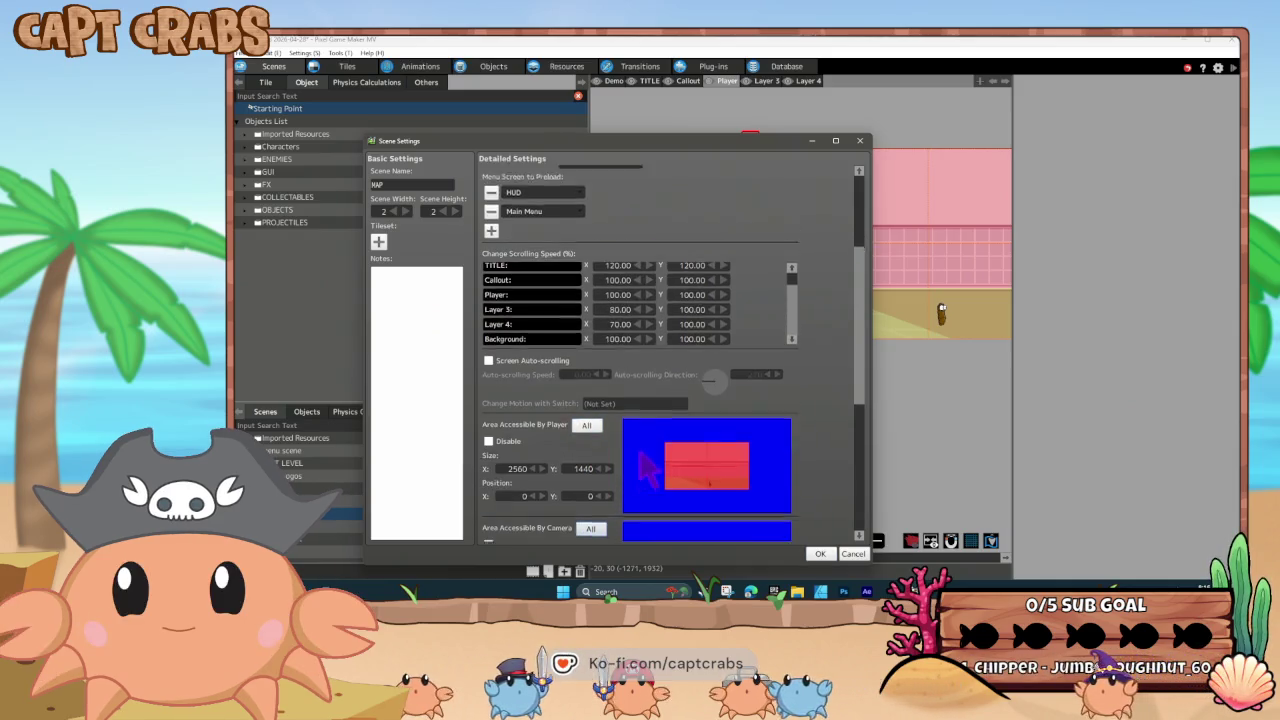
left_click(405, 211)
scroll(600, 420, "down", 2)
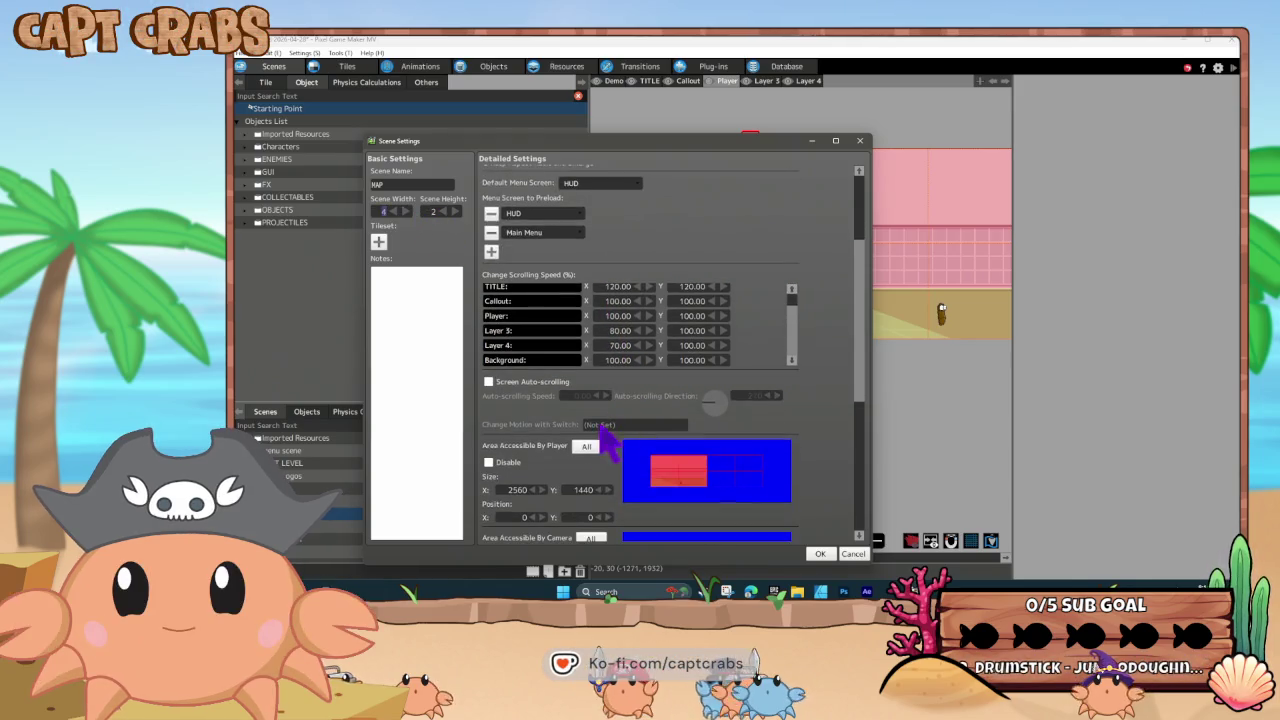
scroll(588, 455, "down", 1)
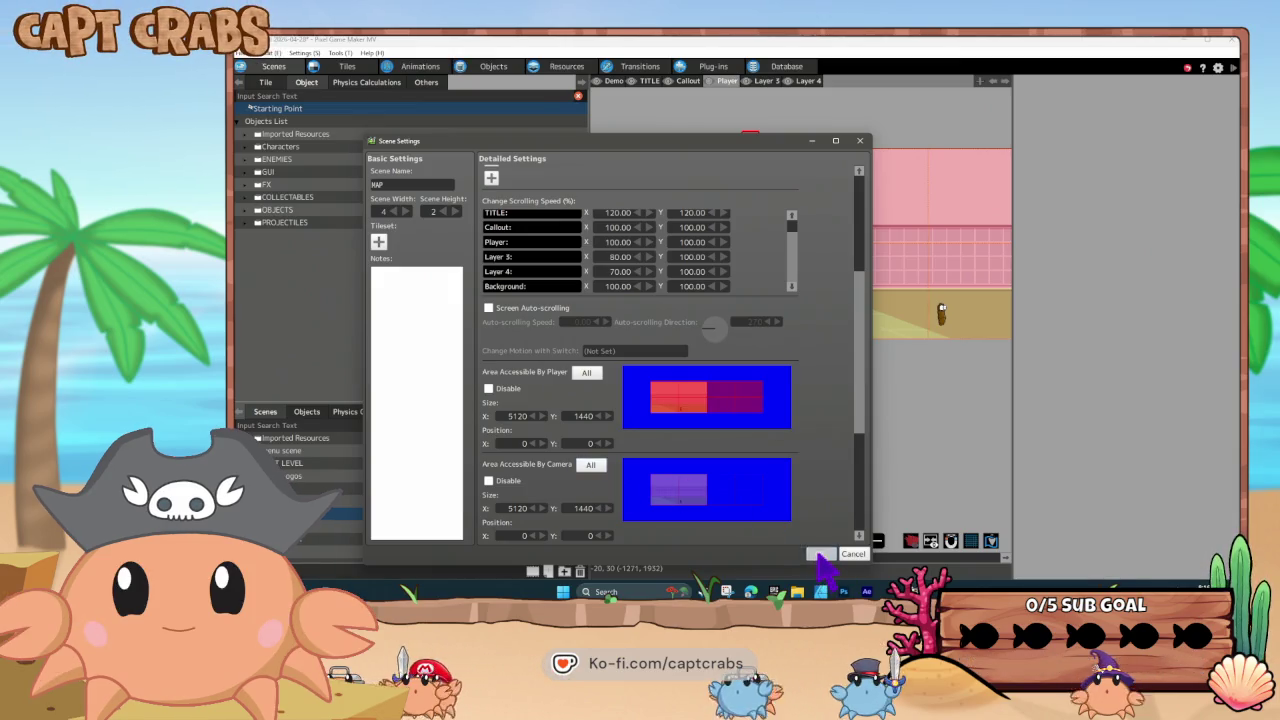
left_click(818, 554)
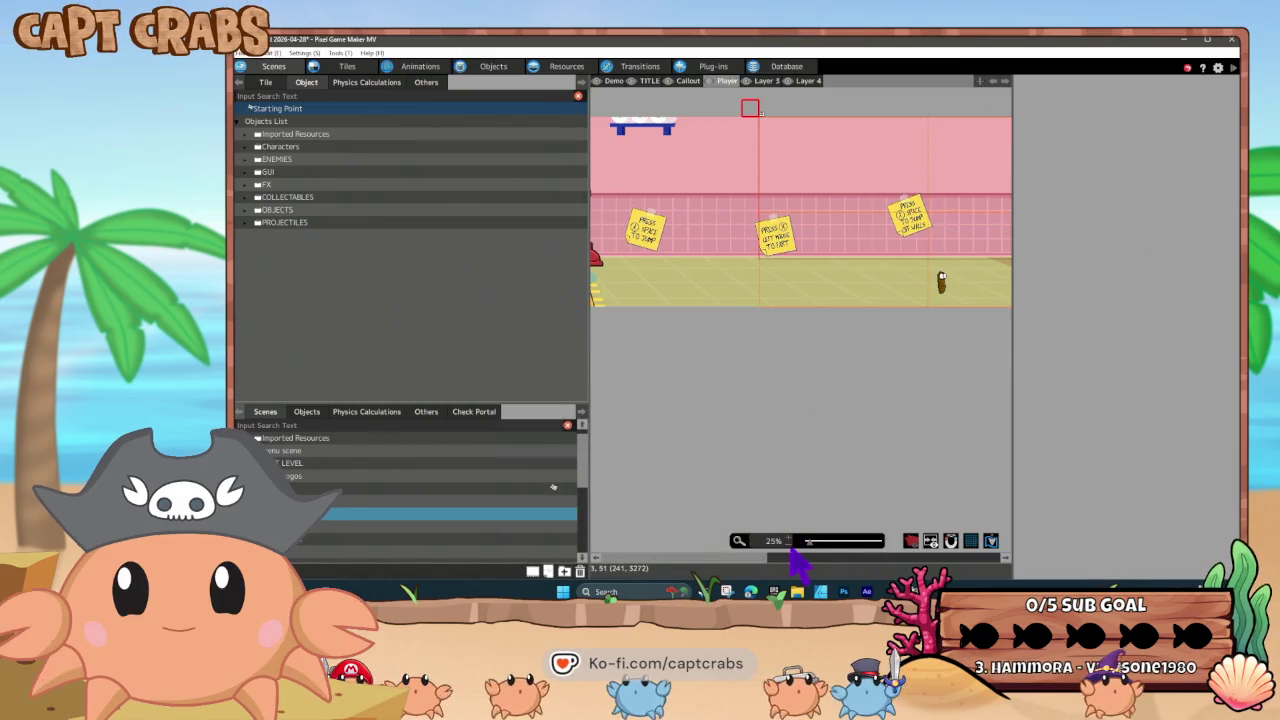
mouse_move(792, 553)
left_mouse_down()
mouse_move(1008, 533)
mouse_move(696, 535)
left_mouse_up()
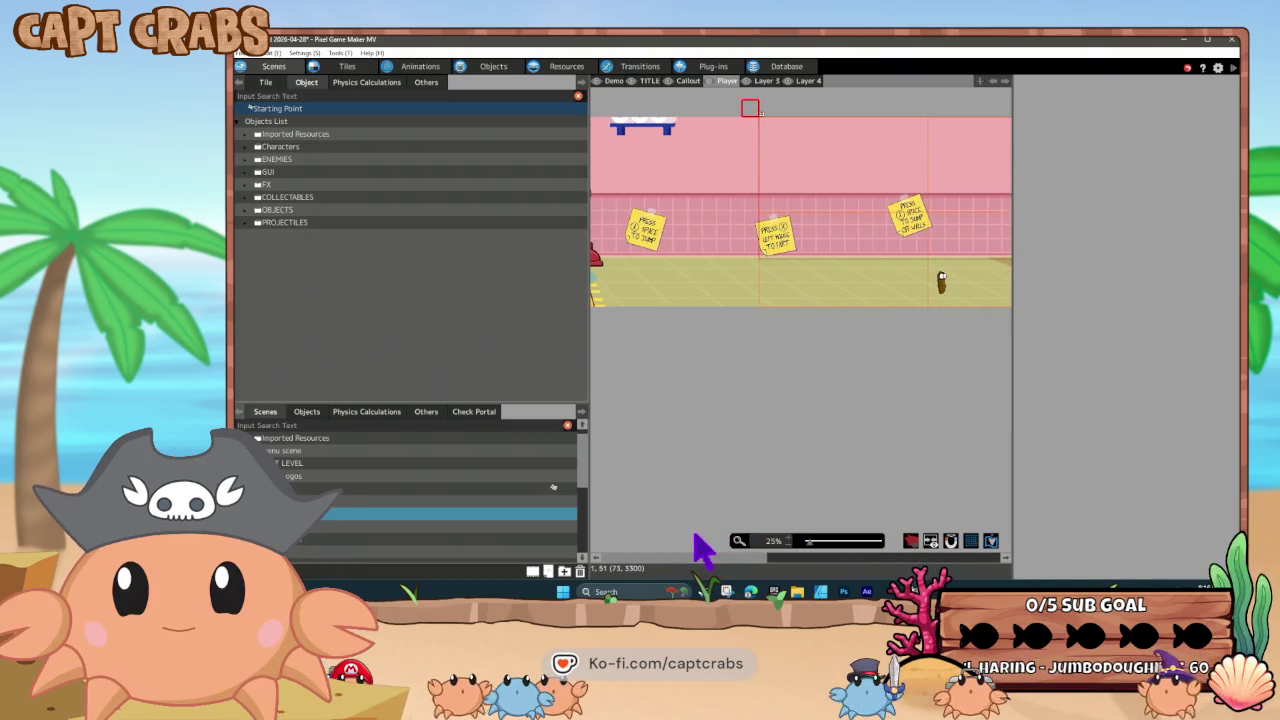